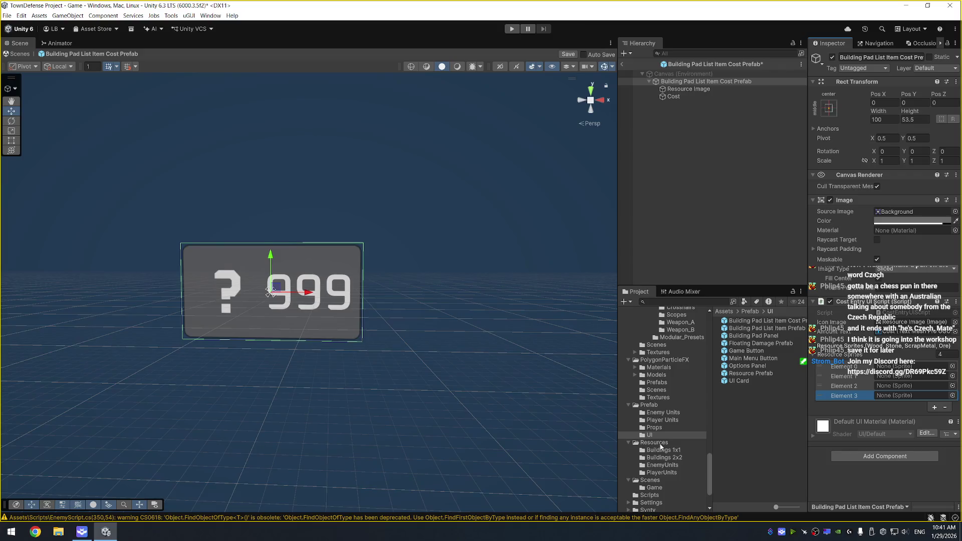
# Save the cost prefab and return to the Game scene.
pyautogui.scroll(6, 662, 441)
pyautogui.scroll(2, 666, 432)
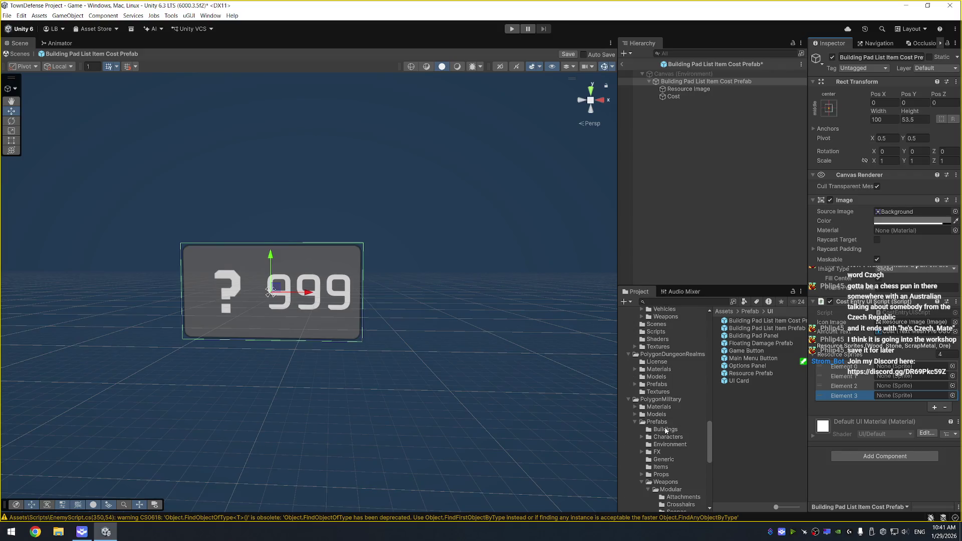
pyautogui.click(739, 130)
pyautogui.hotkey('ctrl', 's')
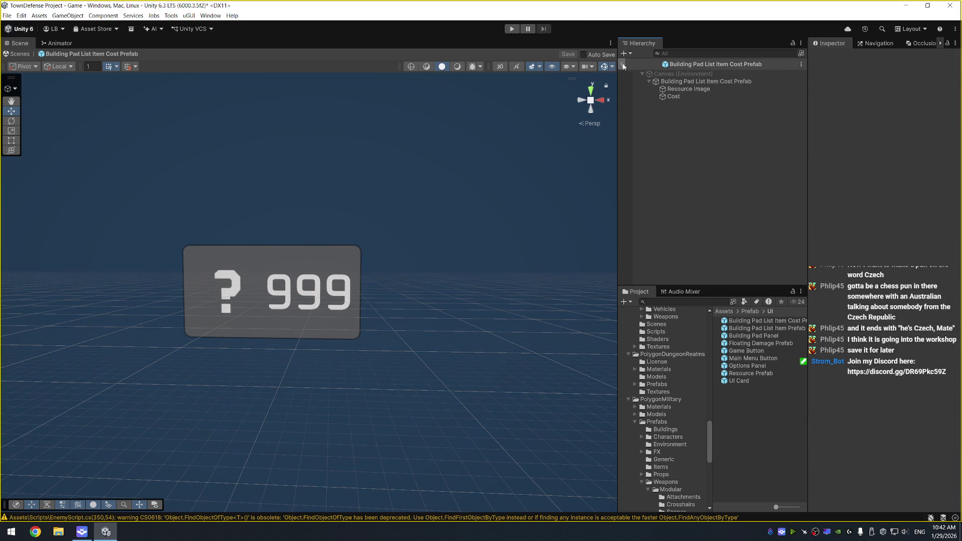
pyautogui.click(622, 64)
# Inspect the Resource Panel, Game Canvas and controllers, and copy GameManager's Resource UI Objects list.
pyautogui.scroll(5, 716, 166)
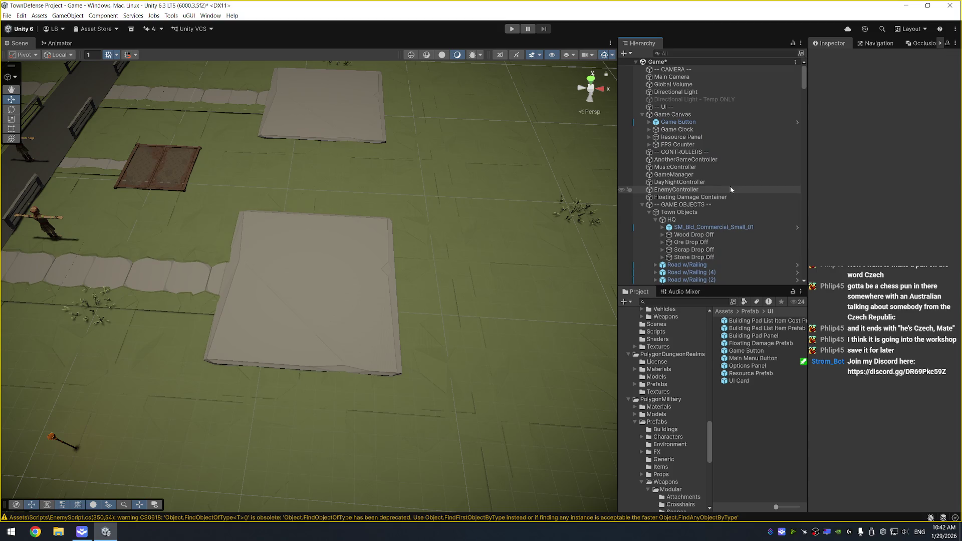
pyautogui.click(730, 138)
pyautogui.press('Right')
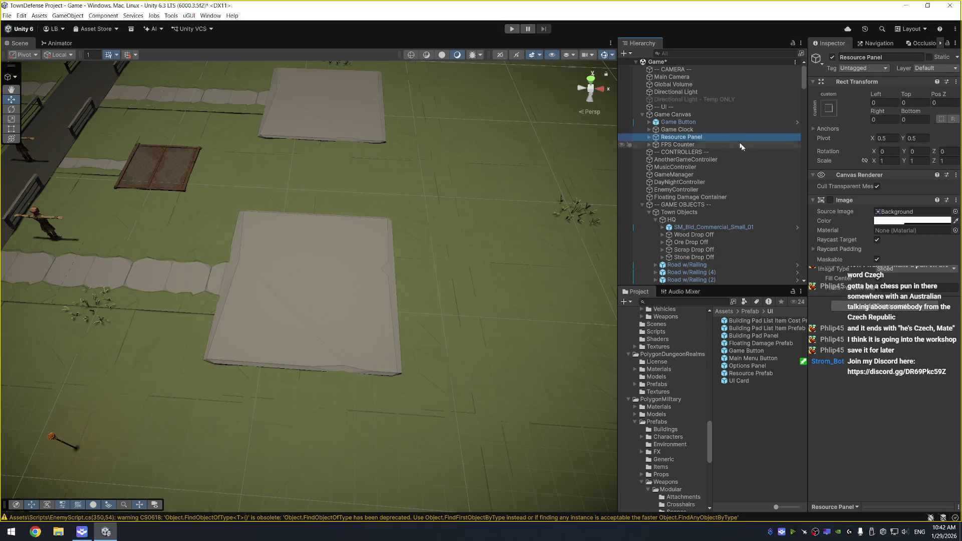
pyautogui.press('Down')
pyautogui.press('Right')
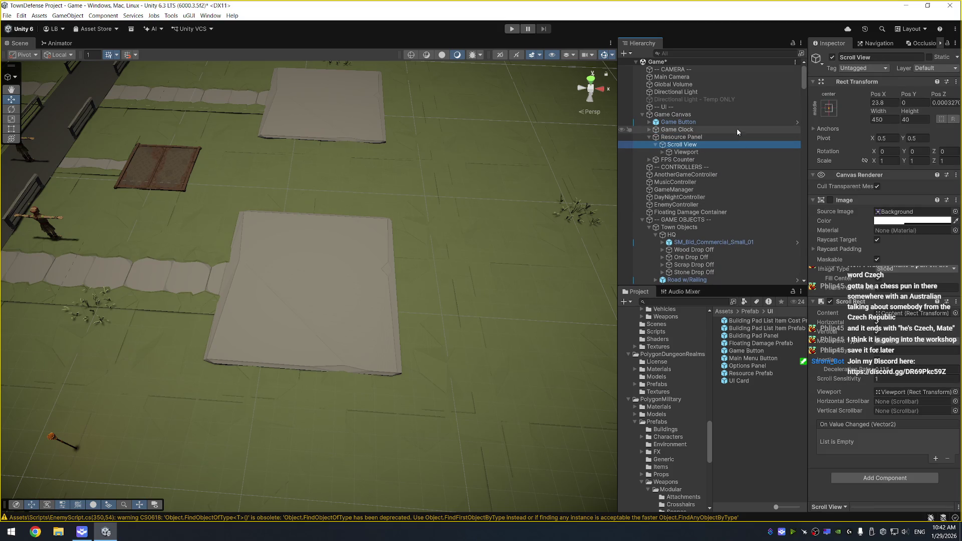
pyautogui.click(740, 115)
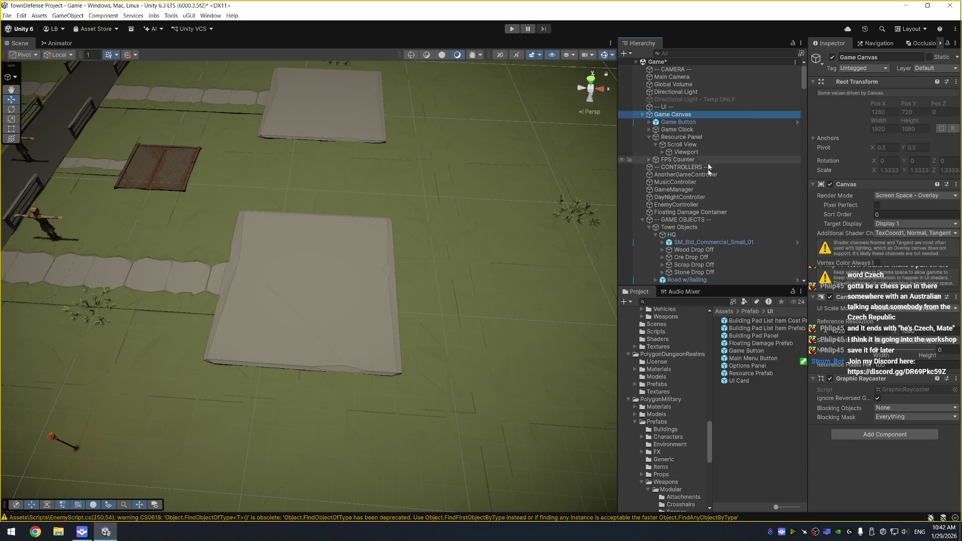
pyautogui.click(696, 176)
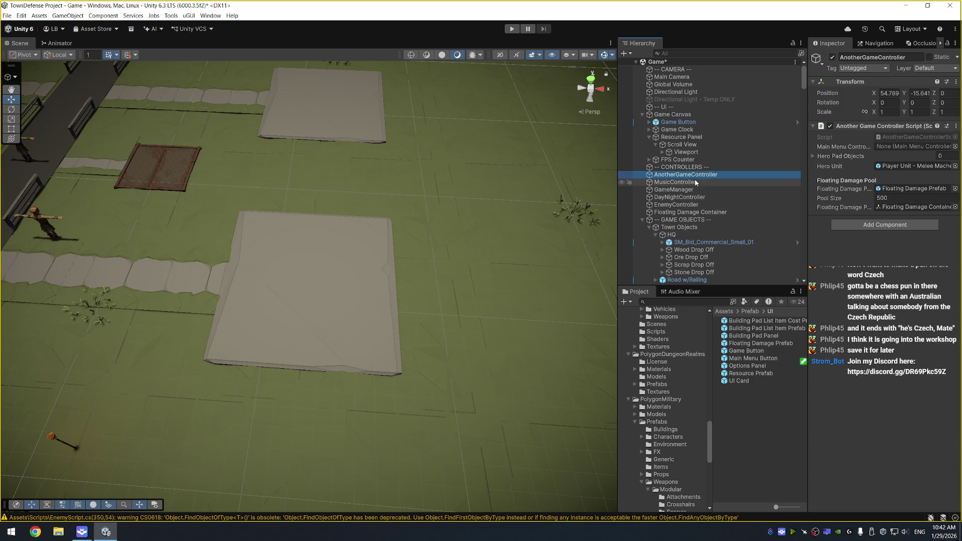
pyautogui.click(699, 182)
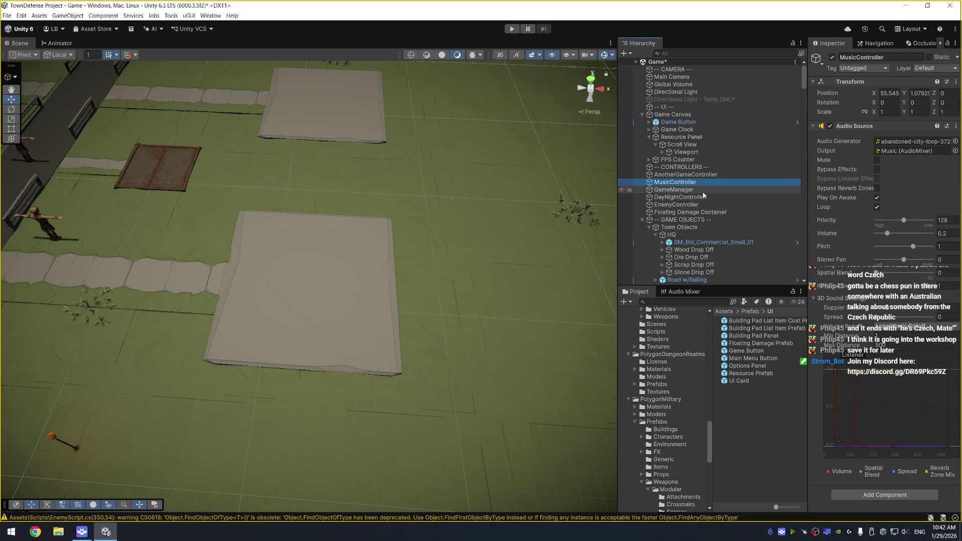
pyautogui.click(703, 190)
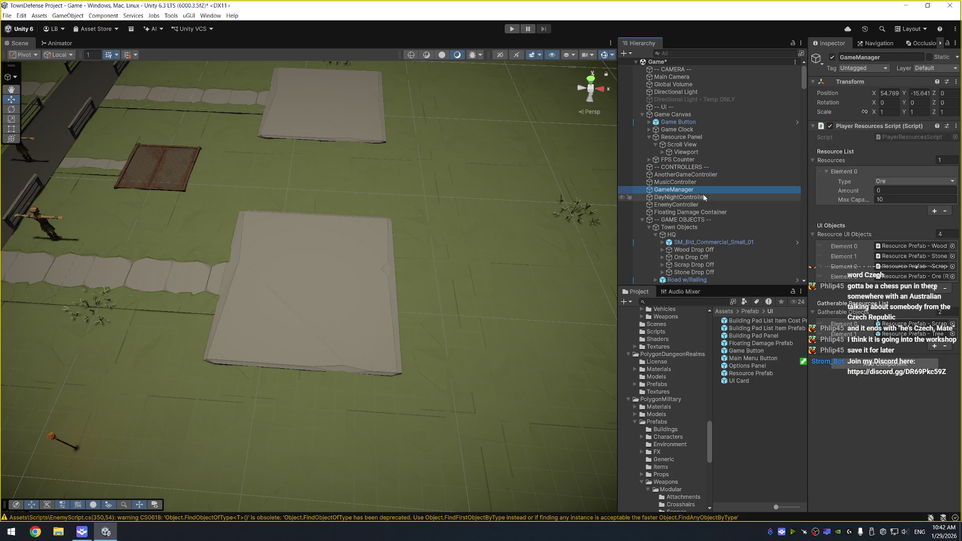
pyautogui.rightClick(855, 235)
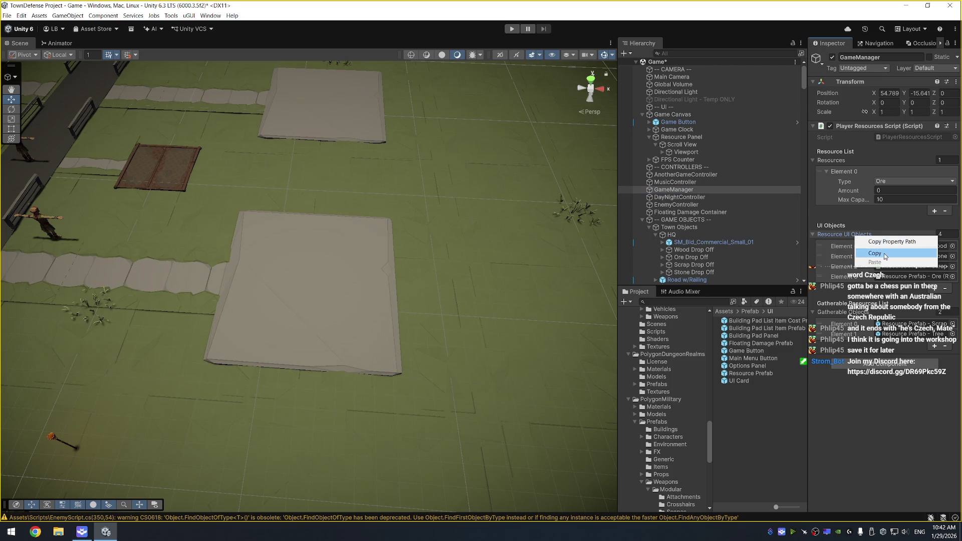
pyautogui.click(914, 258)
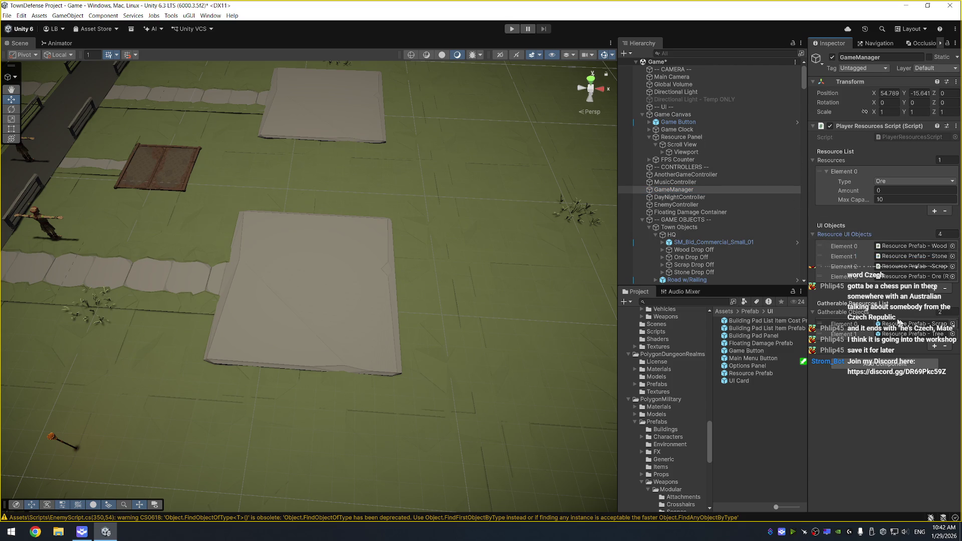
# Copy the four Resource Sprites icons from Resource Prefab - Wood.
pyautogui.click(922, 247)
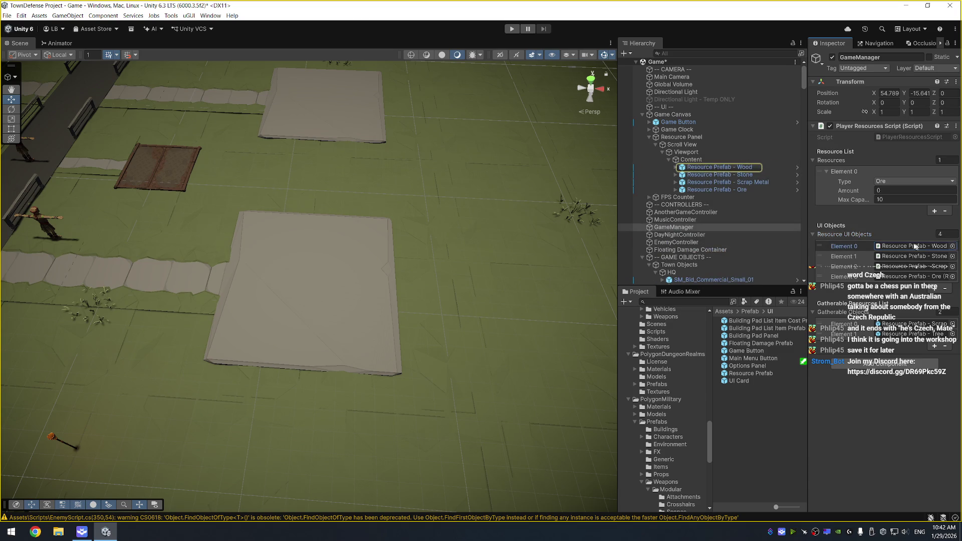
pyautogui.doubleClick(922, 246)
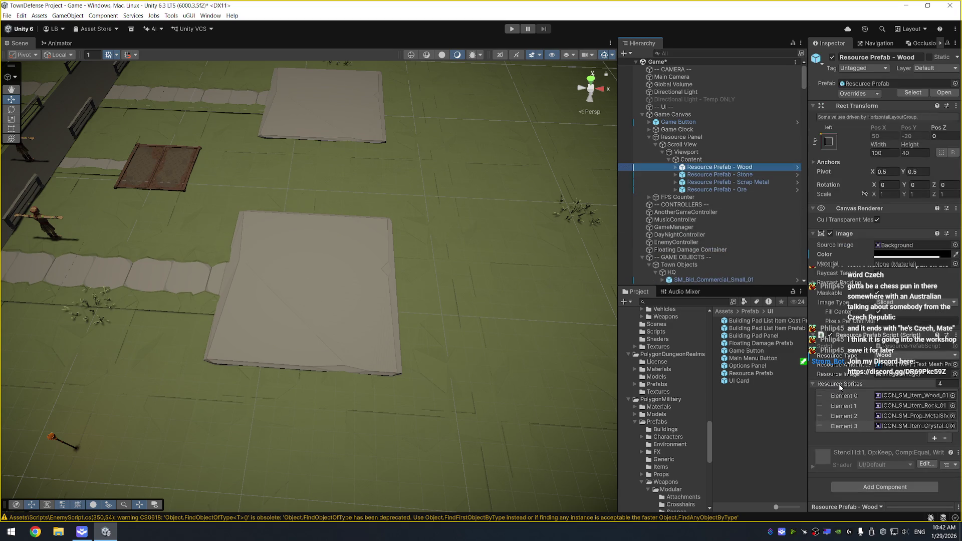
pyautogui.rightClick(845, 426)
pyautogui.click(846, 411)
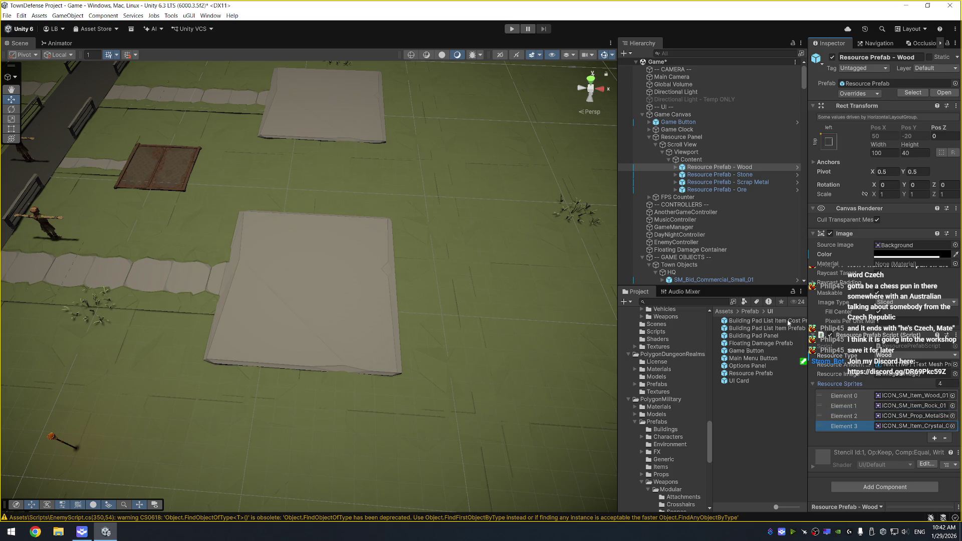
# Paste the icons into Building Pad List Item Cost Prefab's Resource Sprites, save, and exit prefab mode.
pyautogui.doubleClick(787, 321)
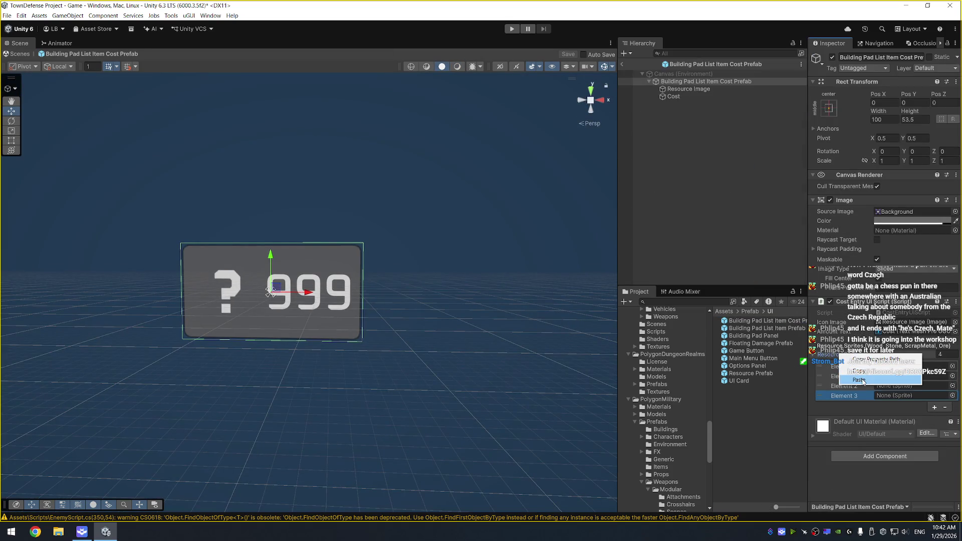
pyautogui.click(862, 378)
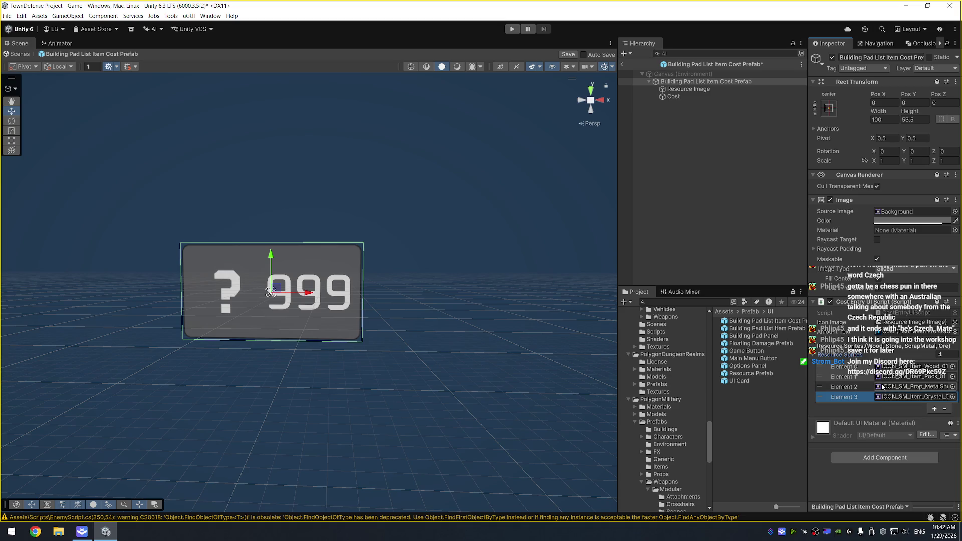
pyautogui.hotkey('ctrl', 's')
pyautogui.click(622, 63)
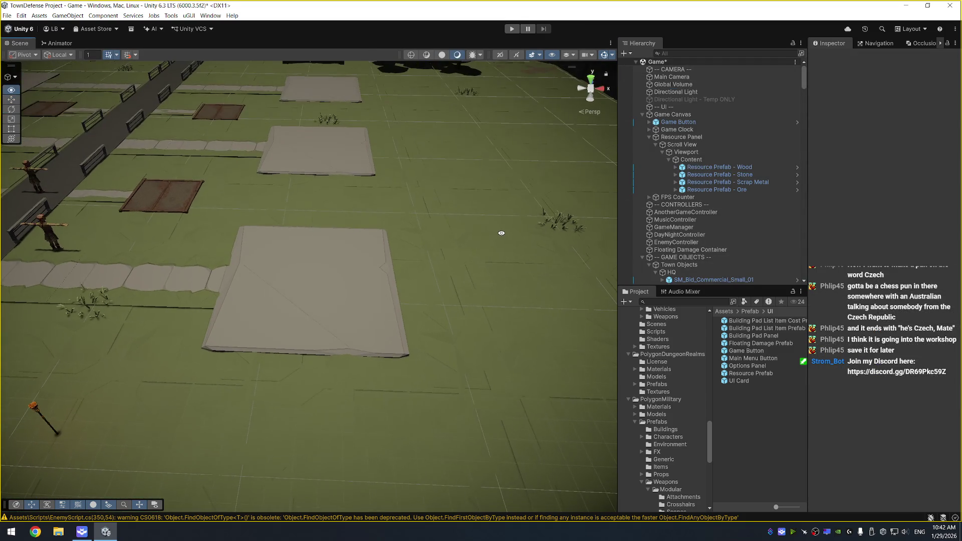
# Open Building Pad List Item Prefab and select its Building Name text.
pyautogui.doubleClick(794, 329)
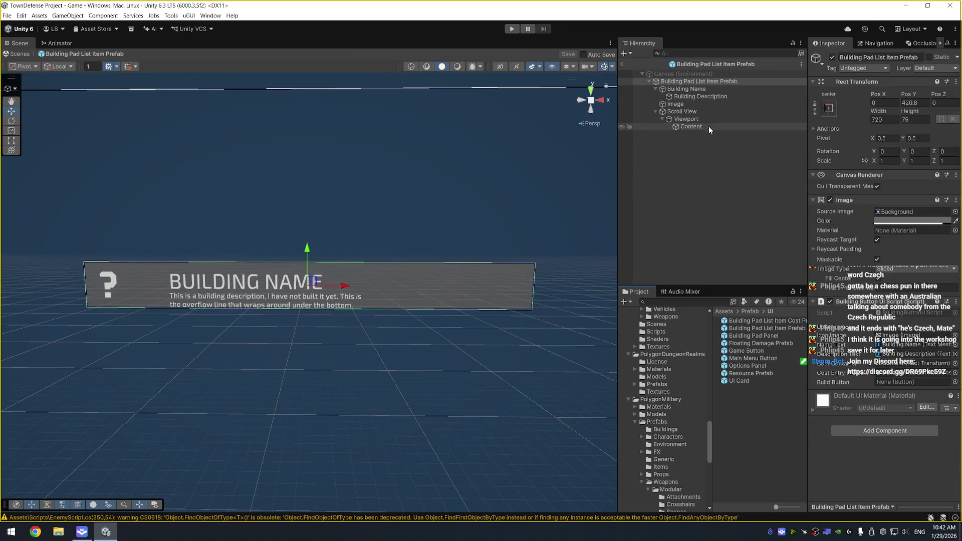
pyautogui.click(892, 379)
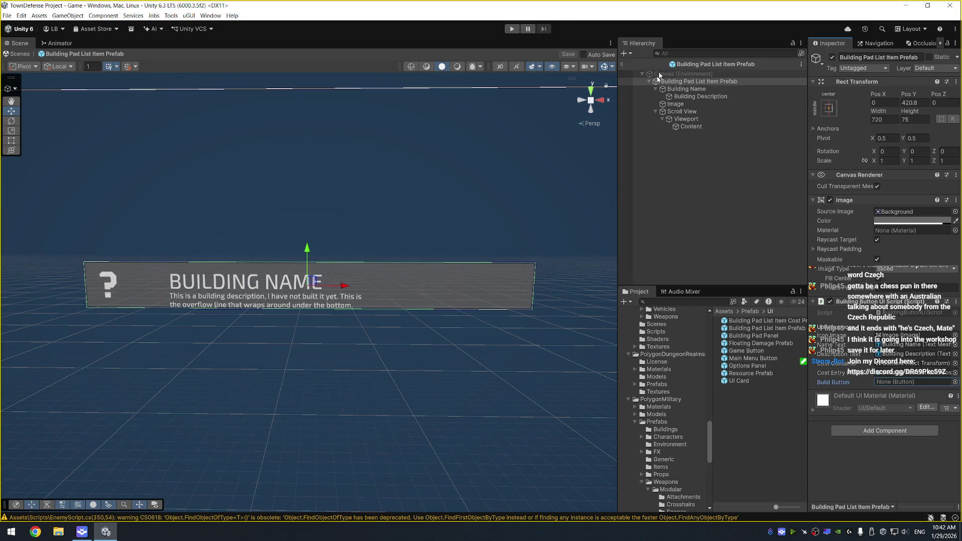
pyautogui.click(701, 92)
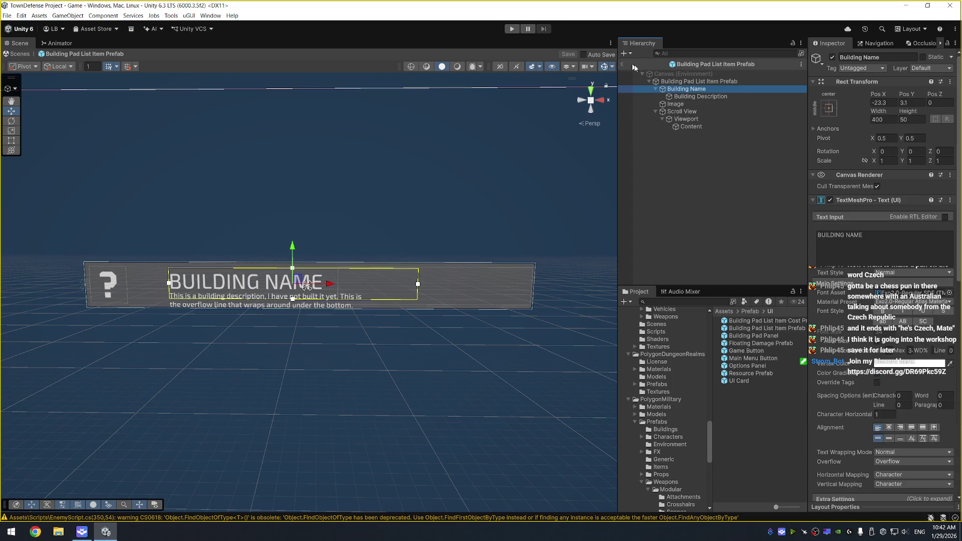
pyautogui.click(704, 83)
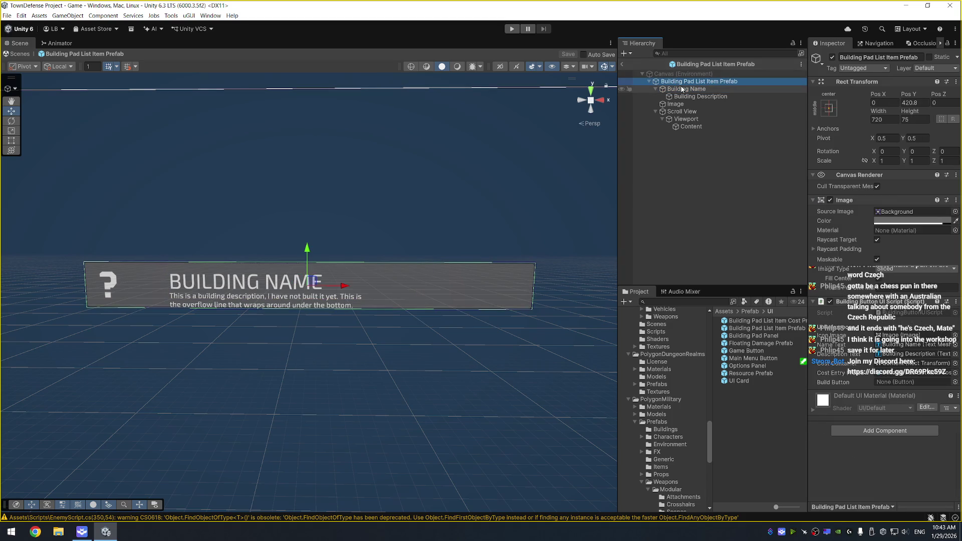
pyautogui.click(682, 89)
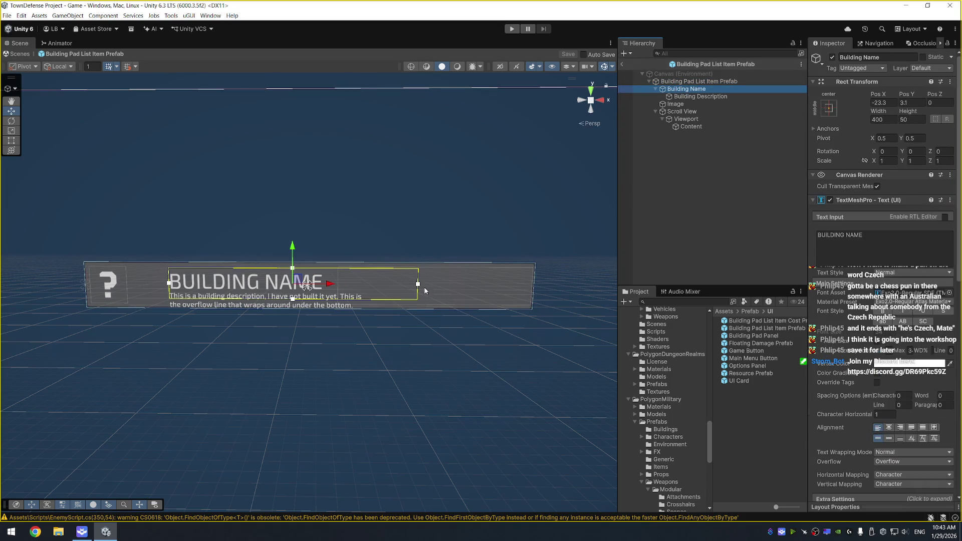
# Shift the BUILDING NAME heading left and slightly up, then save the prefab.
pyautogui.moveTo(329, 285); pyautogui.dragTo(289, 286)
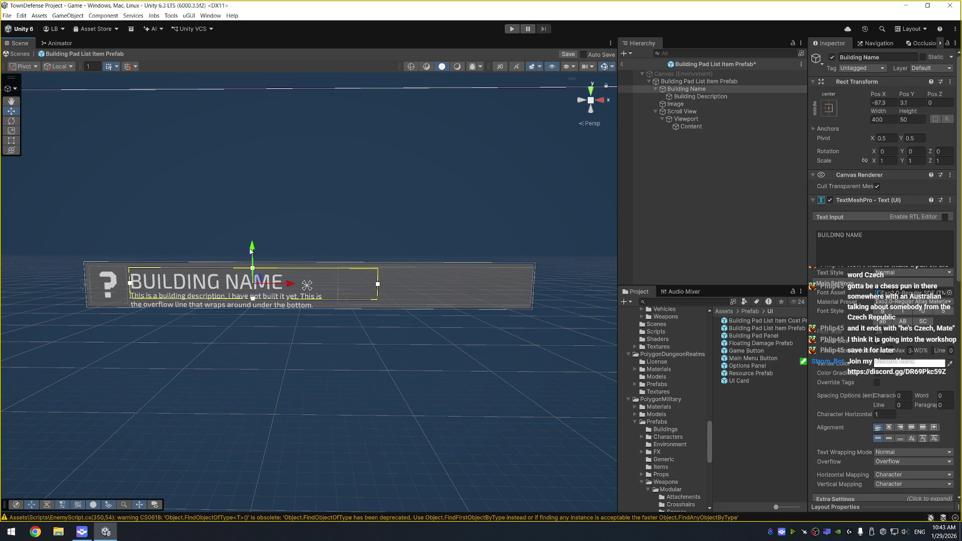
pyautogui.moveTo(253, 249); pyautogui.dragTo(254, 244)
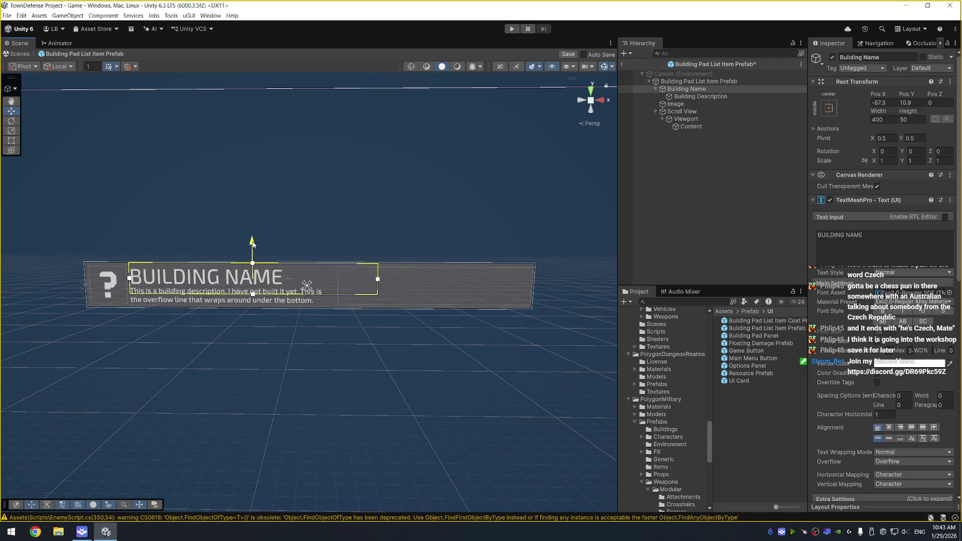
pyautogui.click(695, 104)
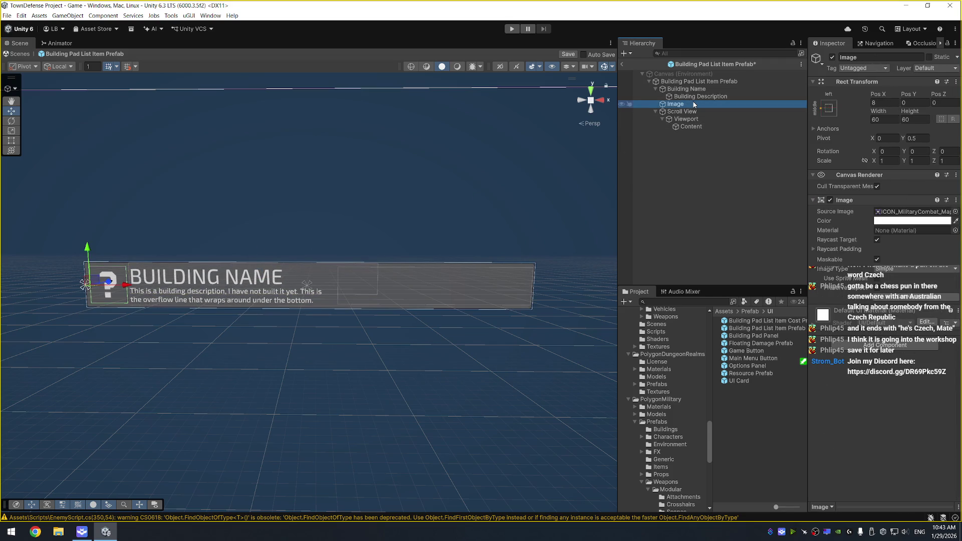
pyautogui.click(739, 146)
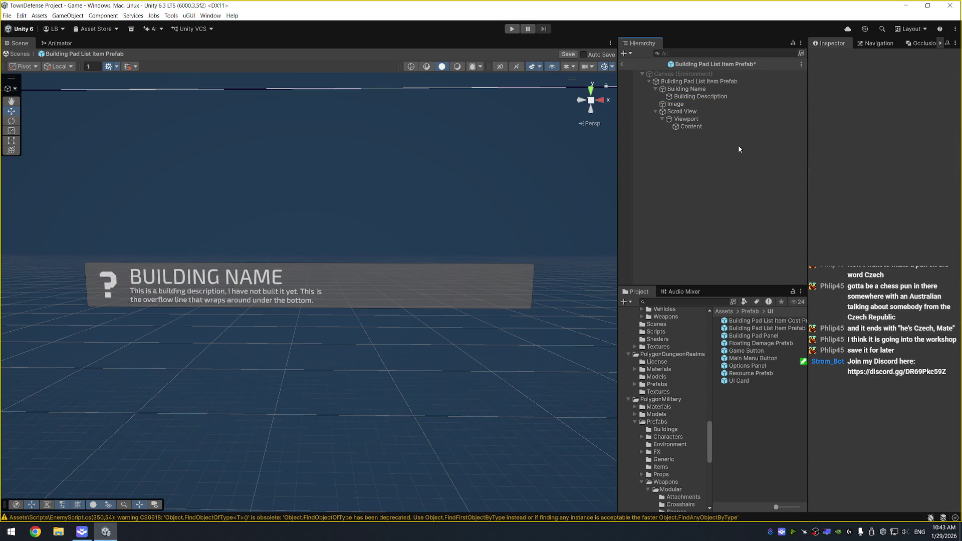
pyautogui.hotkey('ctrl', 's')
pyautogui.click(694, 74)
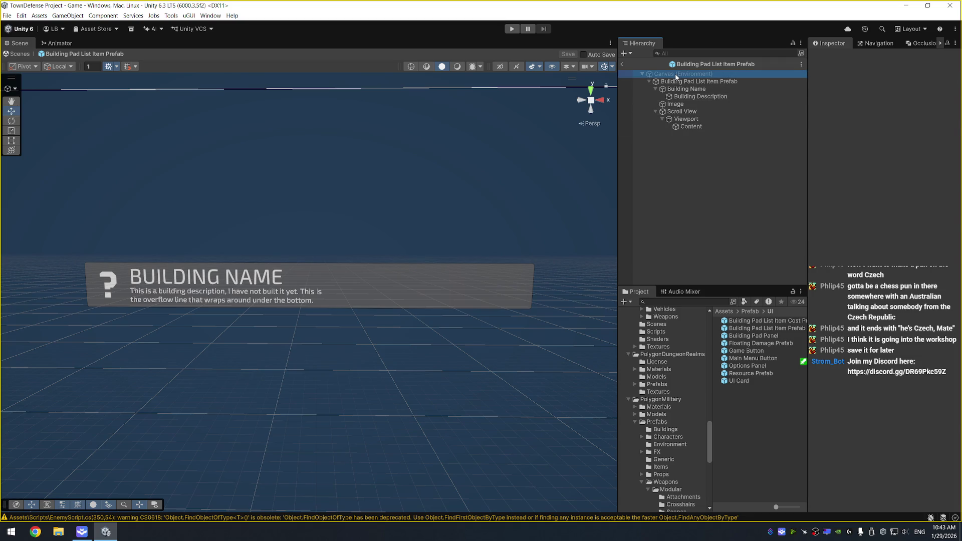
pyautogui.click(699, 81)
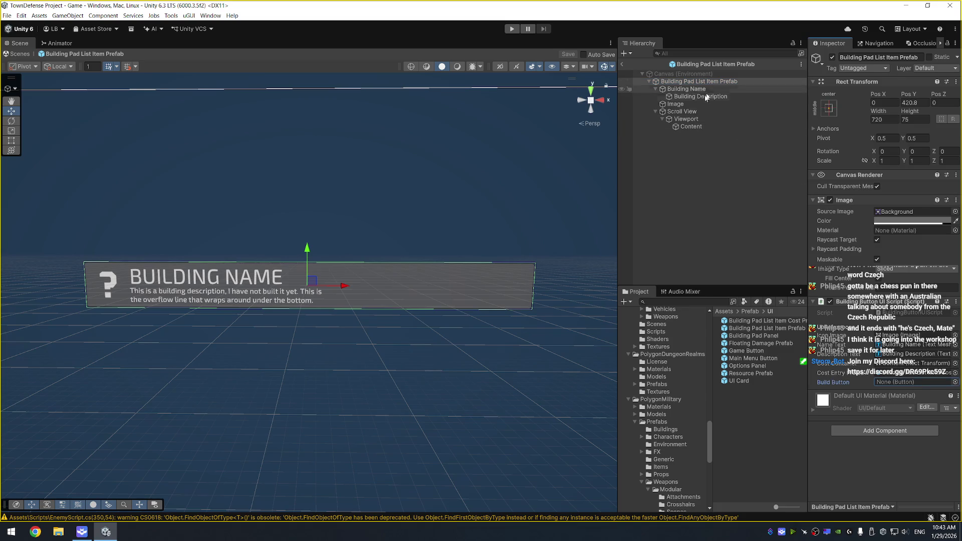
pyautogui.rightClick(694, 84)
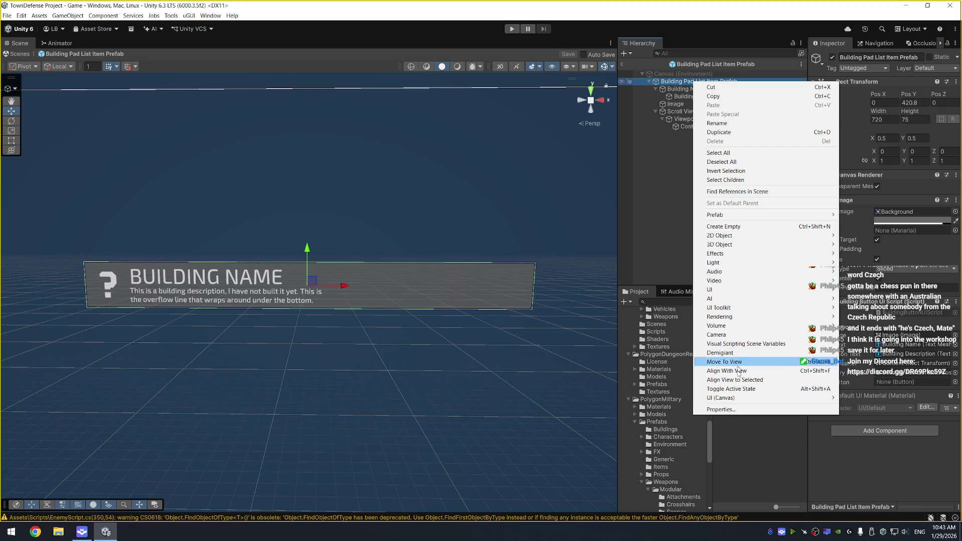
# Add a TextMeshPro button to the list item and change its label to BUY.
pyautogui.moveTo(740, 399)
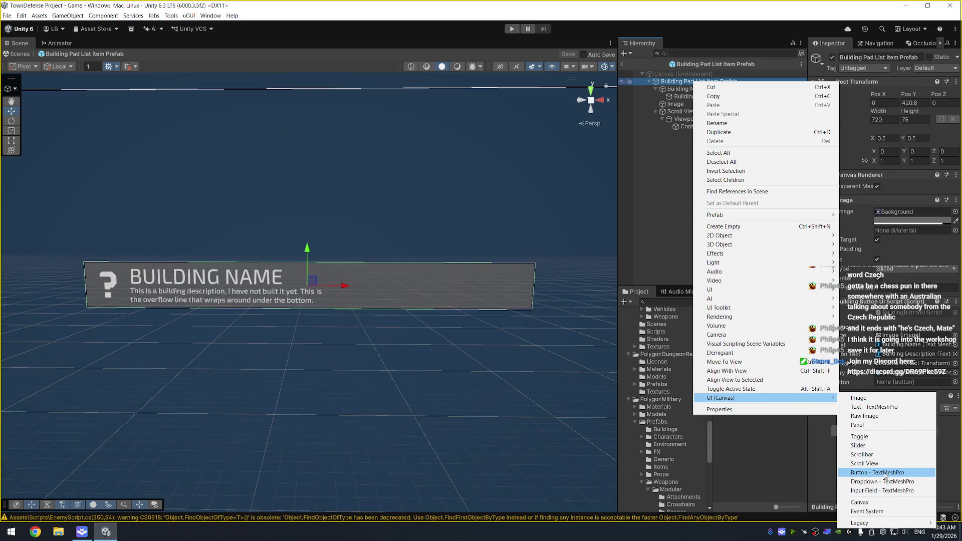
pyautogui.click(885, 473)
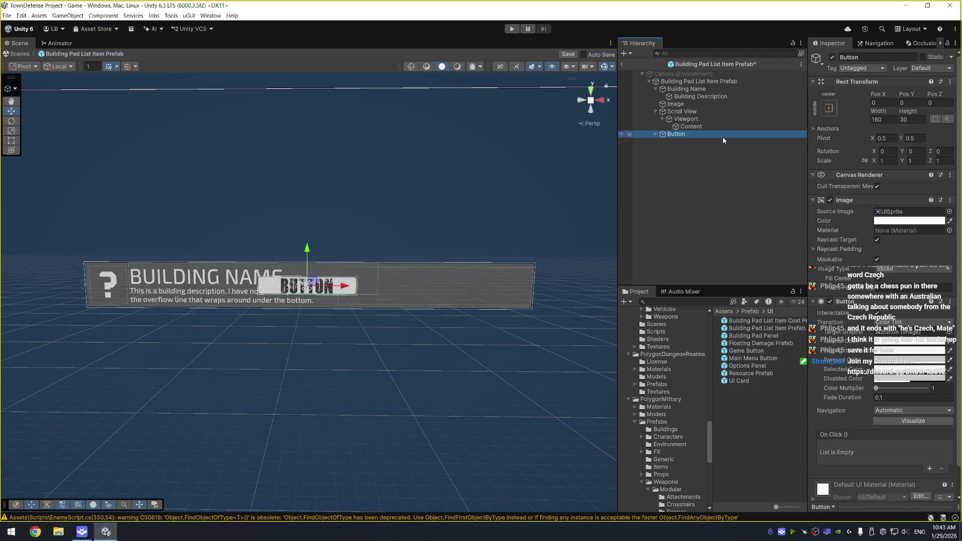
pyautogui.press('Right')
pyautogui.press('Down')
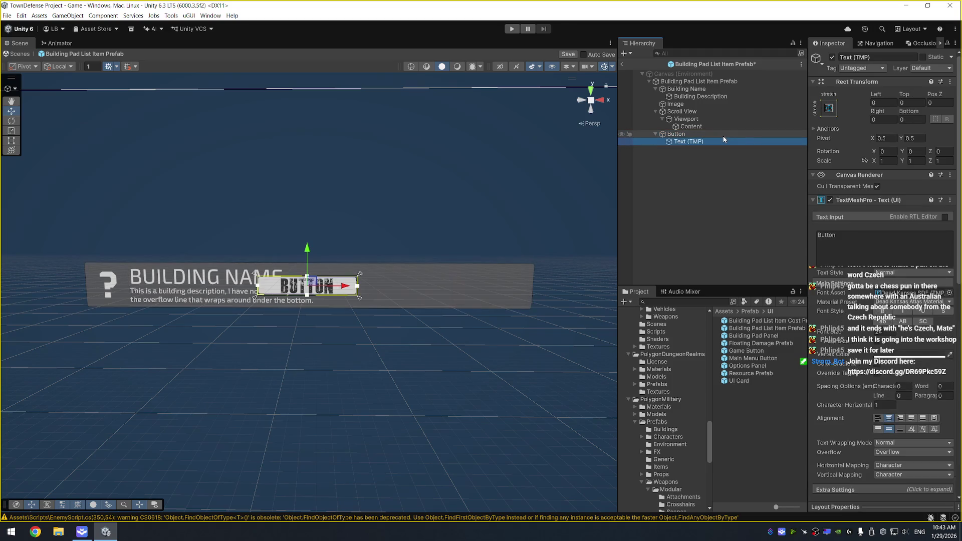
pyautogui.click(863, 234)
pyautogui.hotkey('ctrl', 'a')
pyautogui.press('BackSpace')
pyautogui.write('BUY')
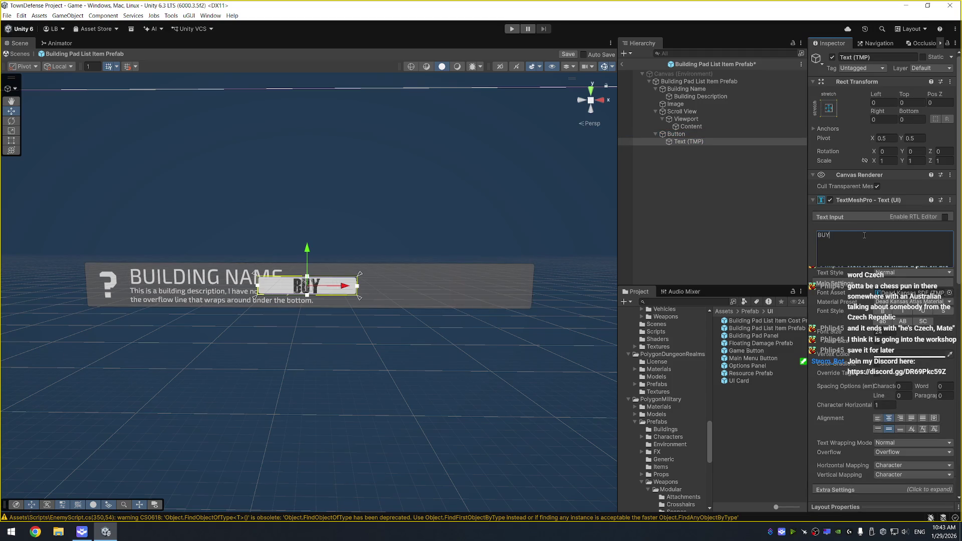
# Give the BUY button width 60, reposition it, assign it as Build Button, save, and exit.
pyautogui.click(684, 134)
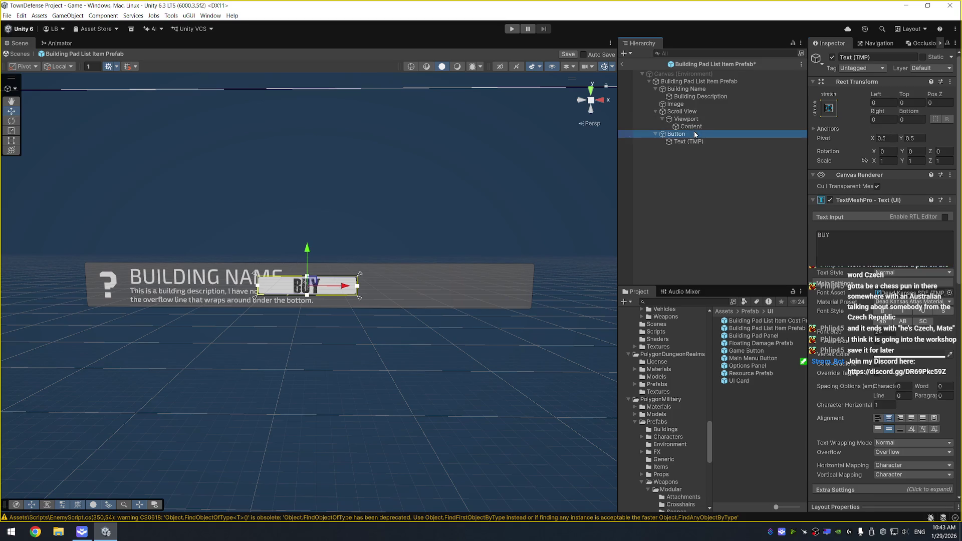
pyautogui.click(887, 117)
pyautogui.write('60')
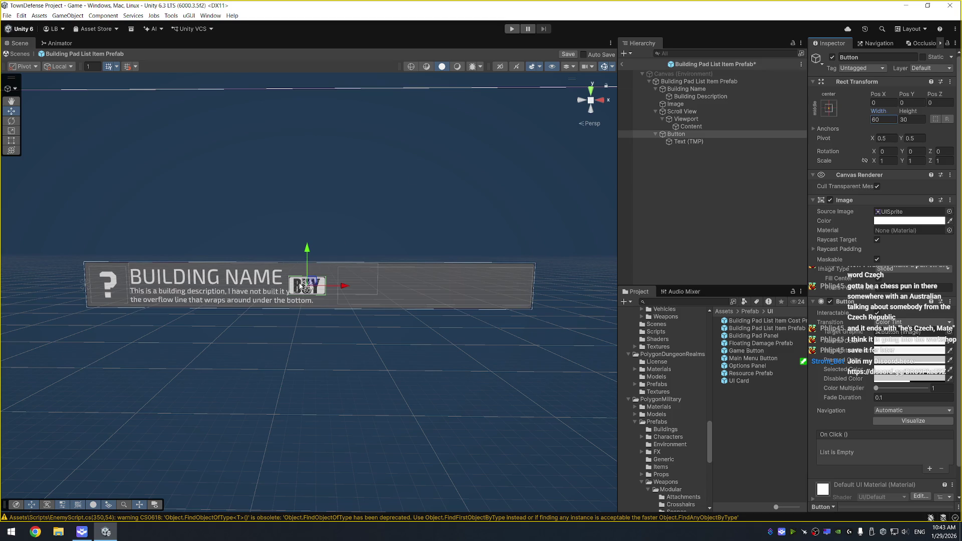
pyautogui.write('f')
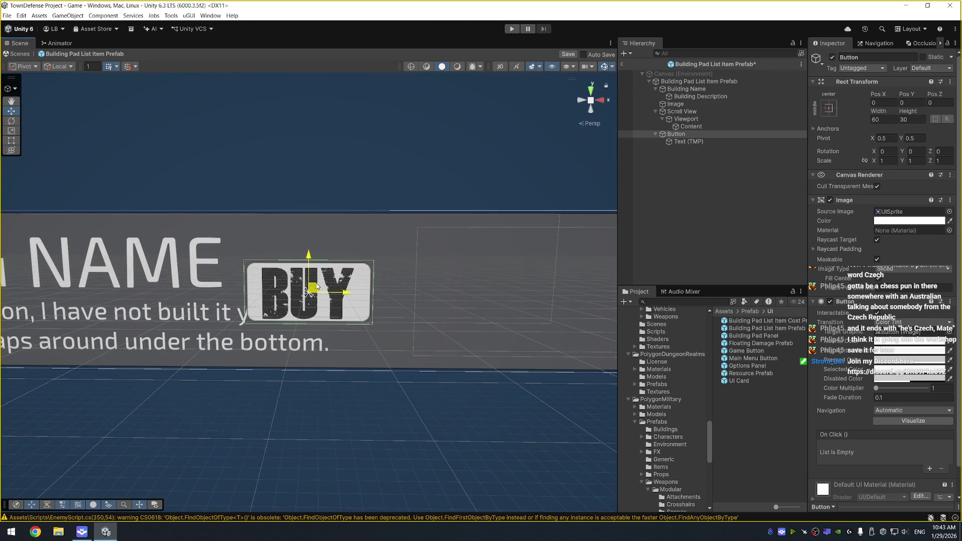
pyautogui.moveTo(317, 286)
pyautogui.mouseDown()
pyautogui.moveTo(337, 244)
pyautogui.moveTo(352, 252)
pyautogui.mouseUp()
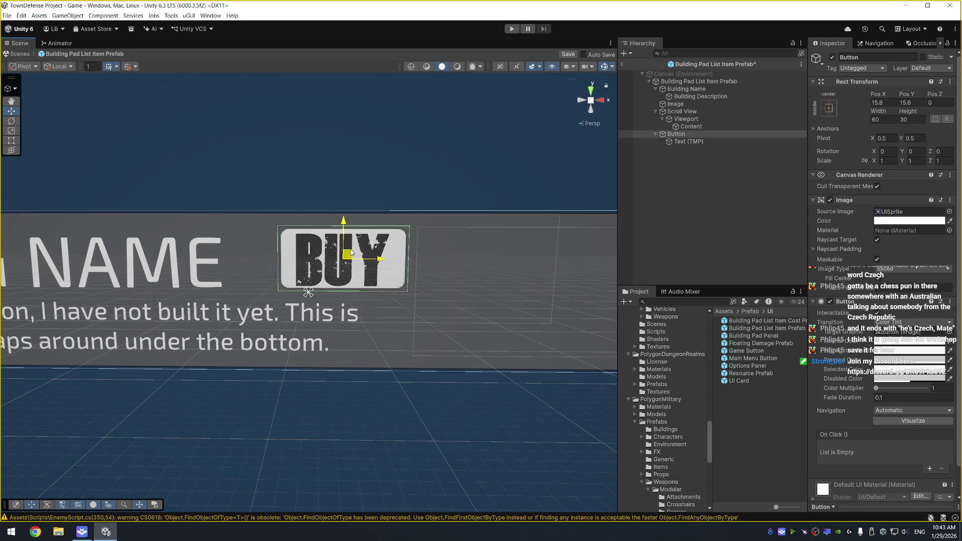
pyautogui.click(697, 81)
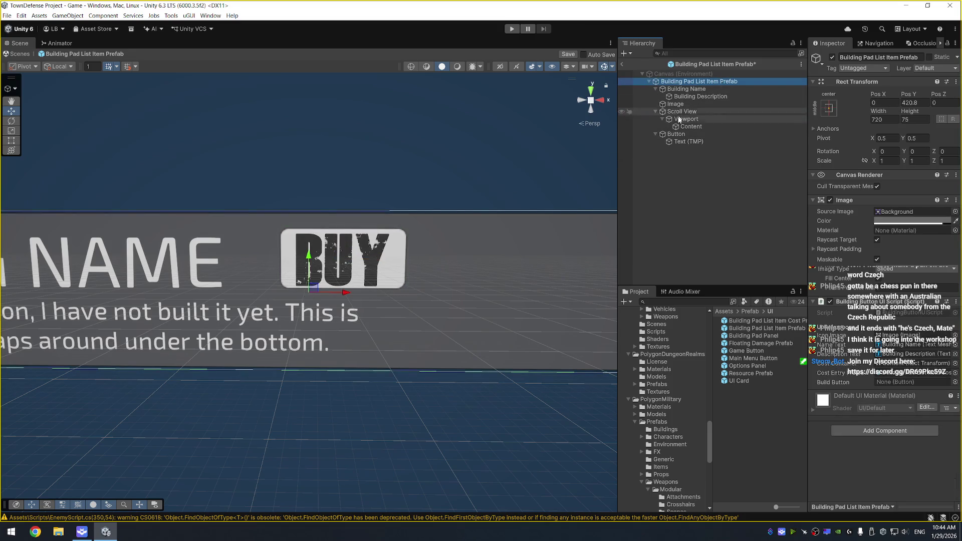
pyautogui.moveTo(676, 134)
pyautogui.mouseDown()
pyautogui.moveTo(801, 281)
pyautogui.moveTo(923, 384)
pyautogui.mouseUp()
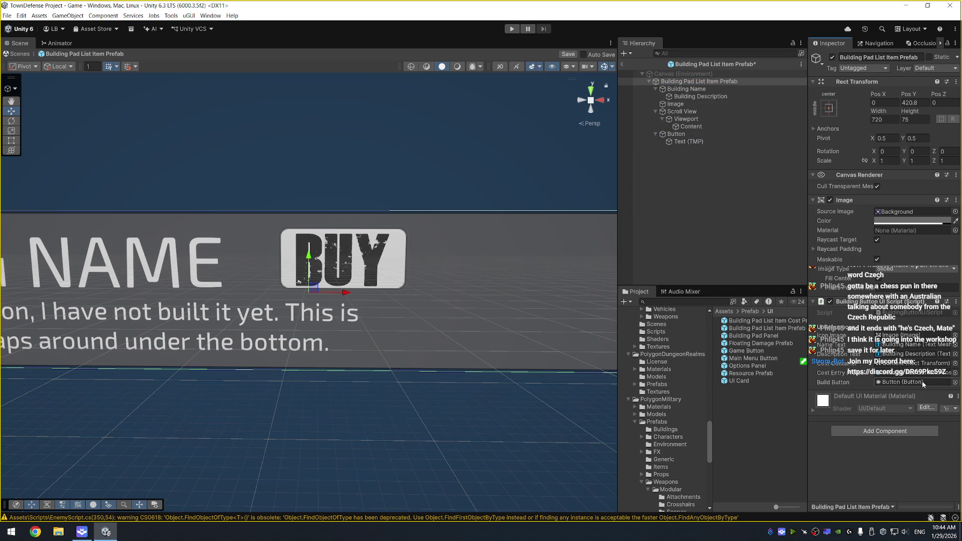
pyautogui.hotkey('ctrl', 's')
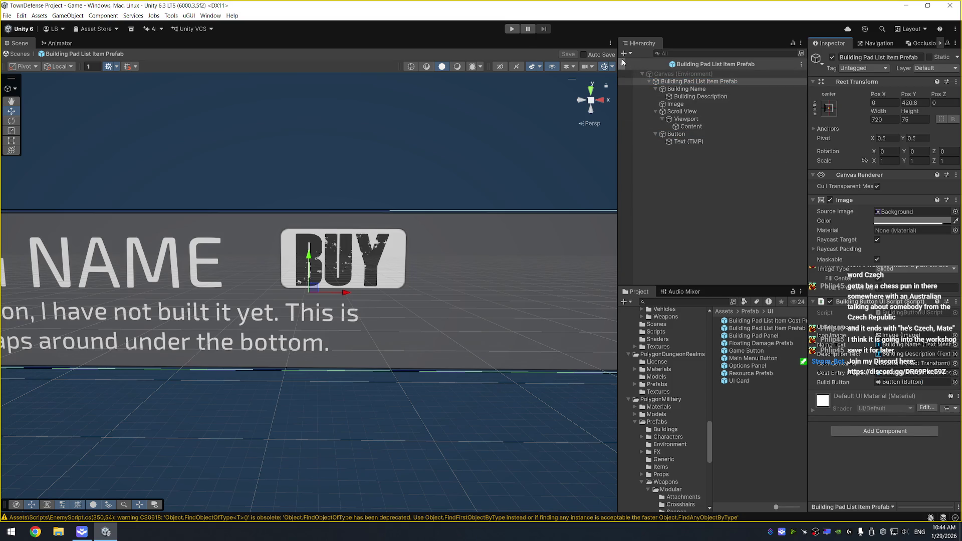
pyautogui.click(623, 63)
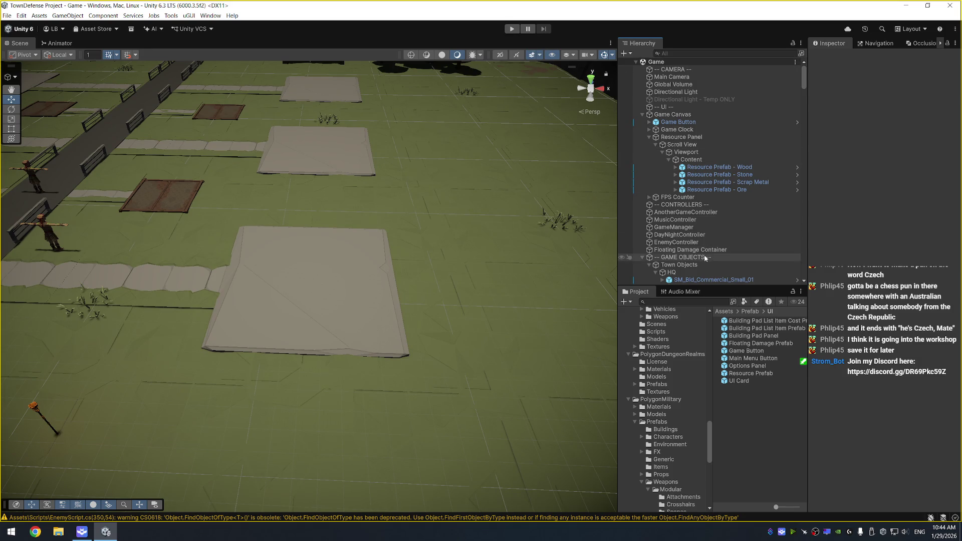
# Disable Spawning Enabled on EnemyController, then play-test a pad to see its empty build panel.
pyautogui.click(704, 242)
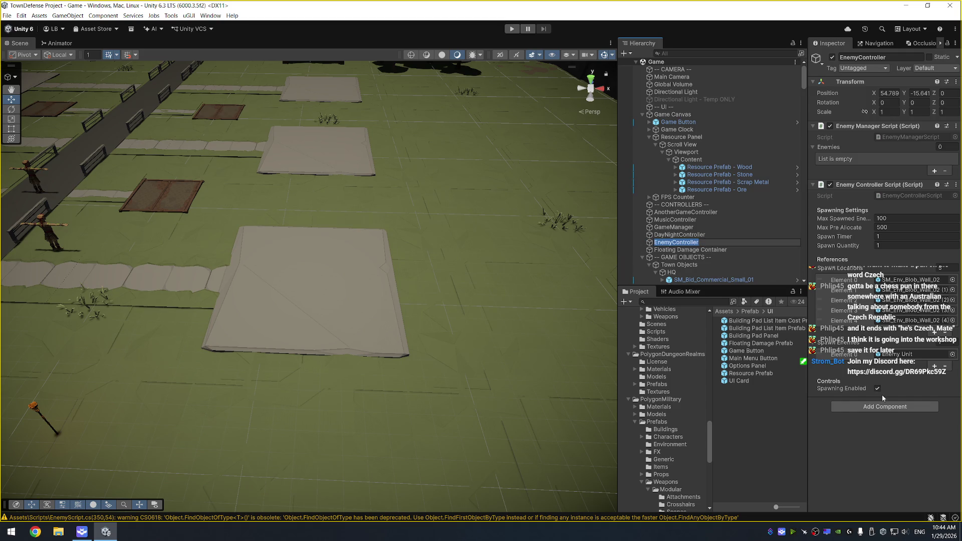
pyautogui.click(878, 389)
pyautogui.click(512, 28)
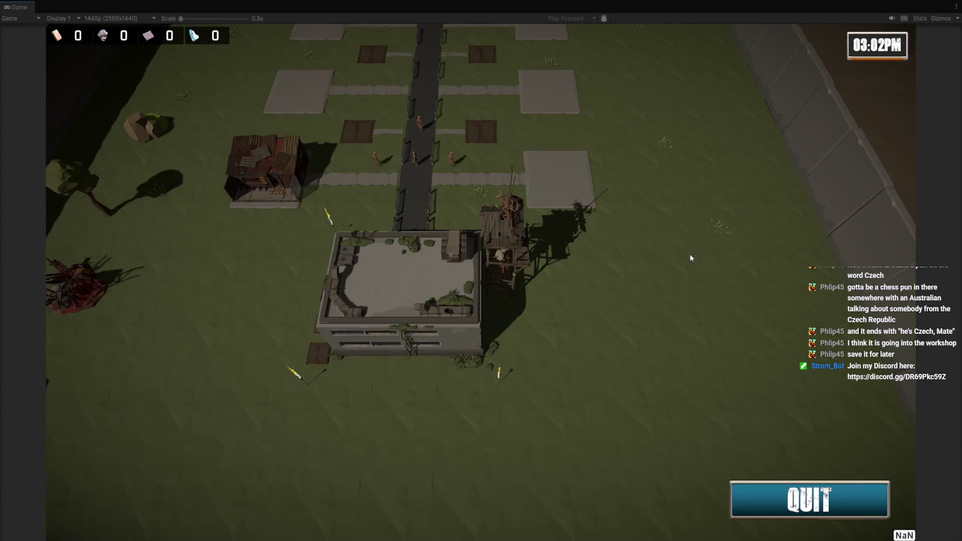
pyautogui.click(547, 303)
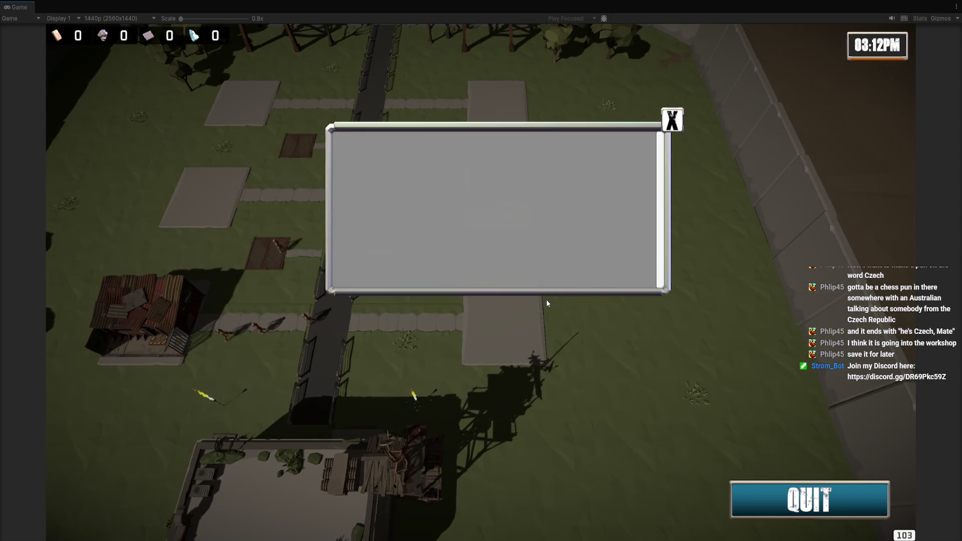
pyautogui.click(671, 120)
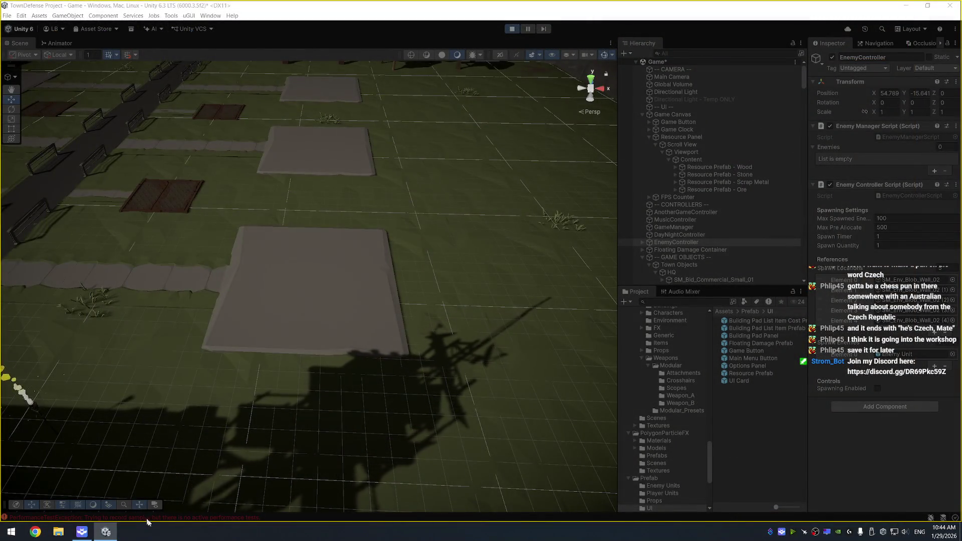
pyautogui.hotkey('ctrl', 'p')
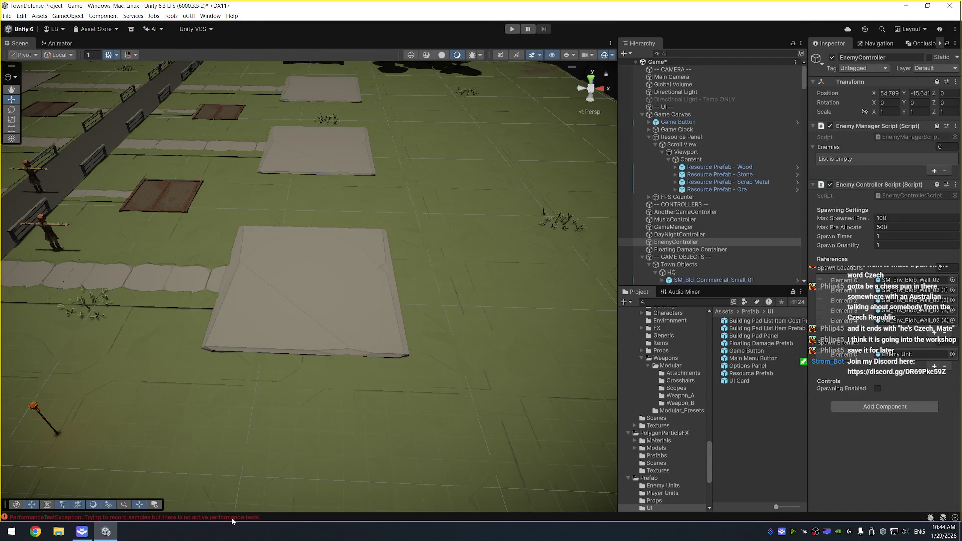
pyautogui.click(232, 517)
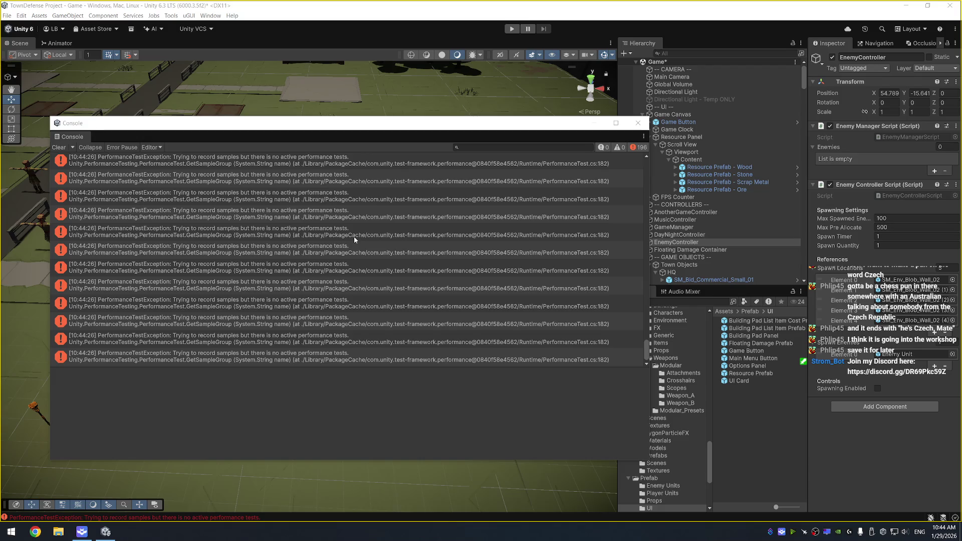
pyautogui.scroll(3, 356, 233)
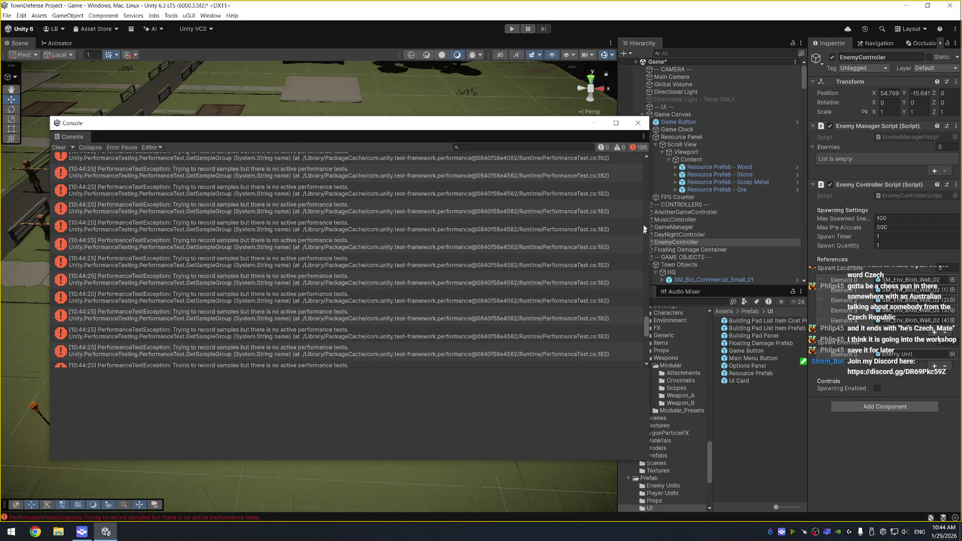
pyautogui.moveTo(645, 229); pyautogui.dragTo(649, 160)
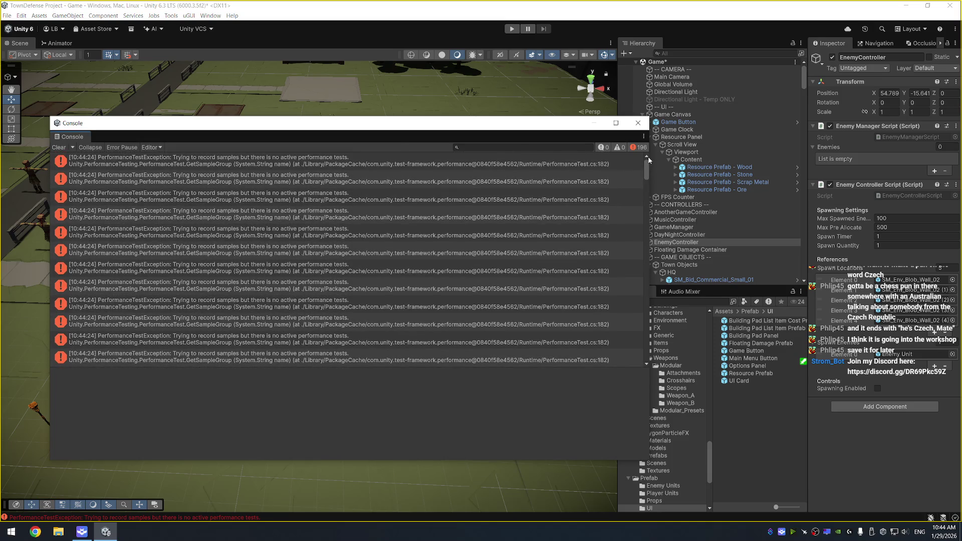
pyautogui.click(250, 161)
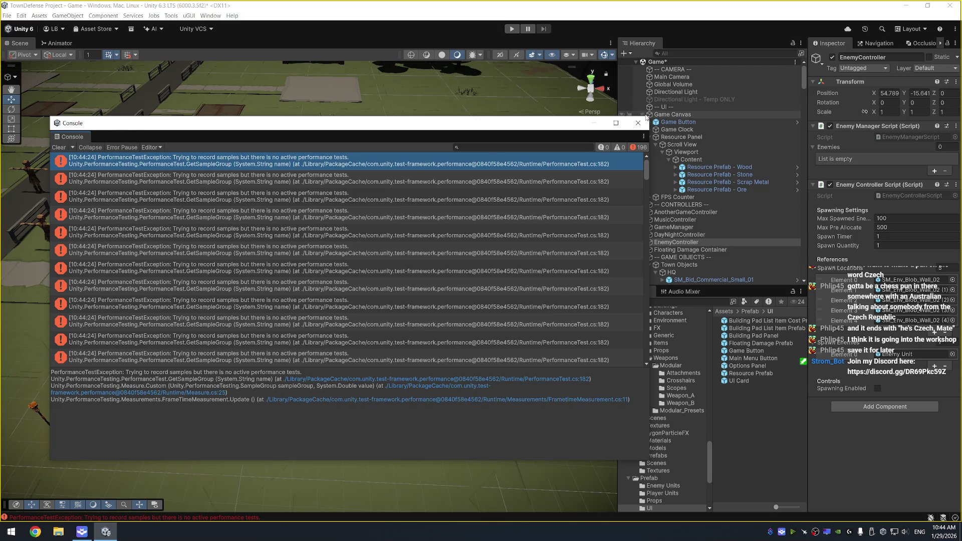
pyautogui.click(168, 92)
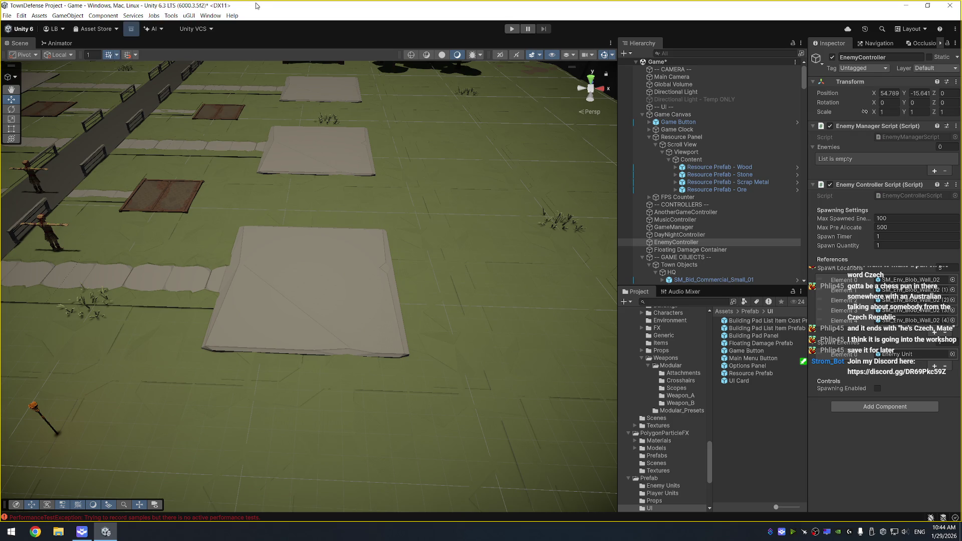
pyautogui.click(505, 28)
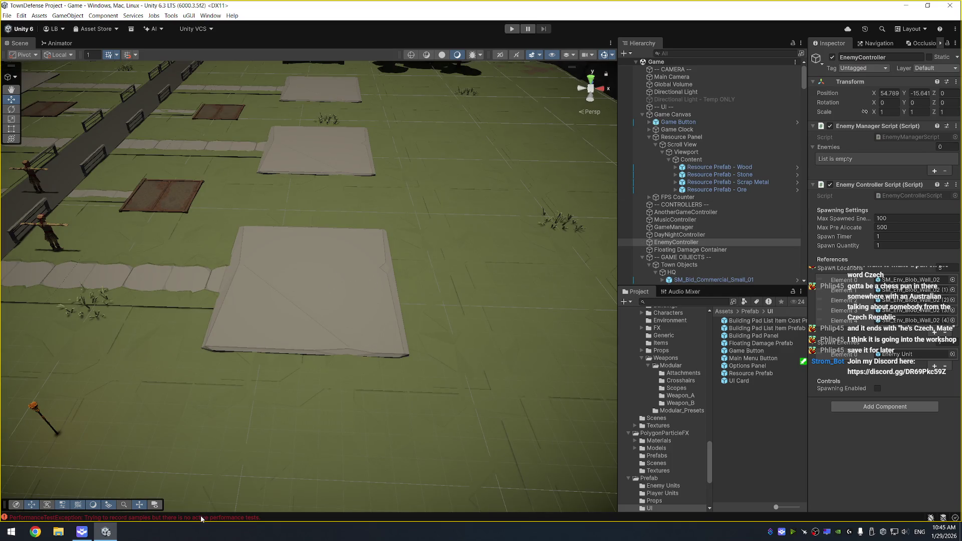
pyautogui.click(201, 518)
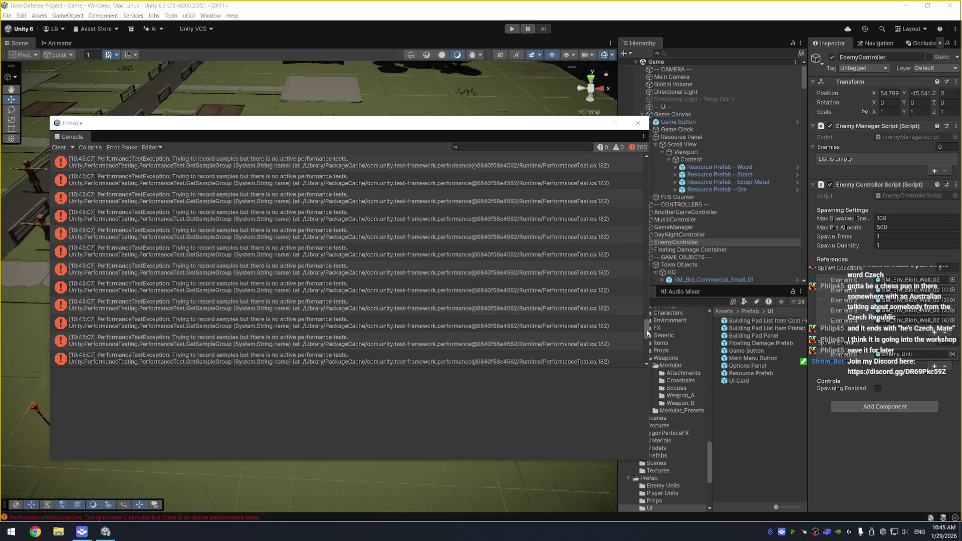
pyautogui.scroll(5, 648, 167)
pyautogui.scroll(8, 648, 167)
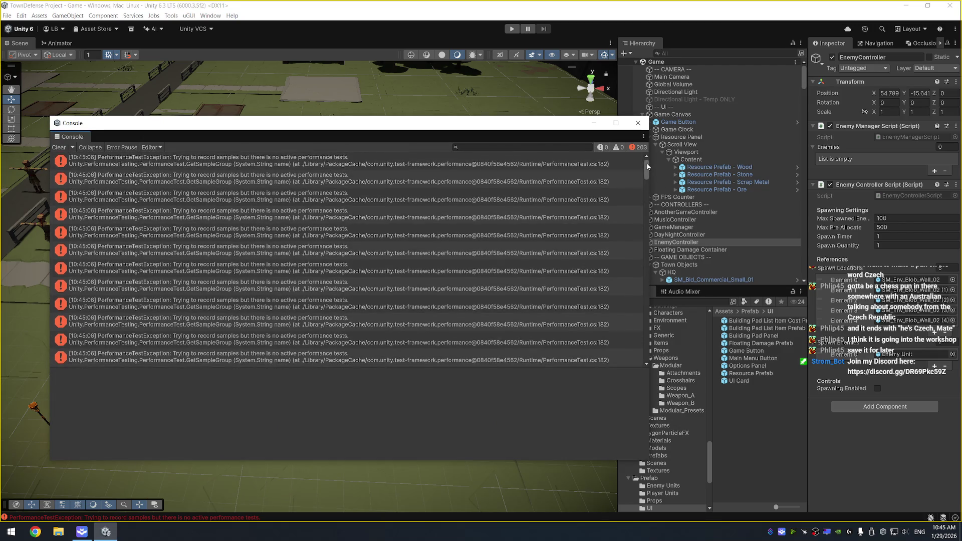
pyautogui.click(541, 165)
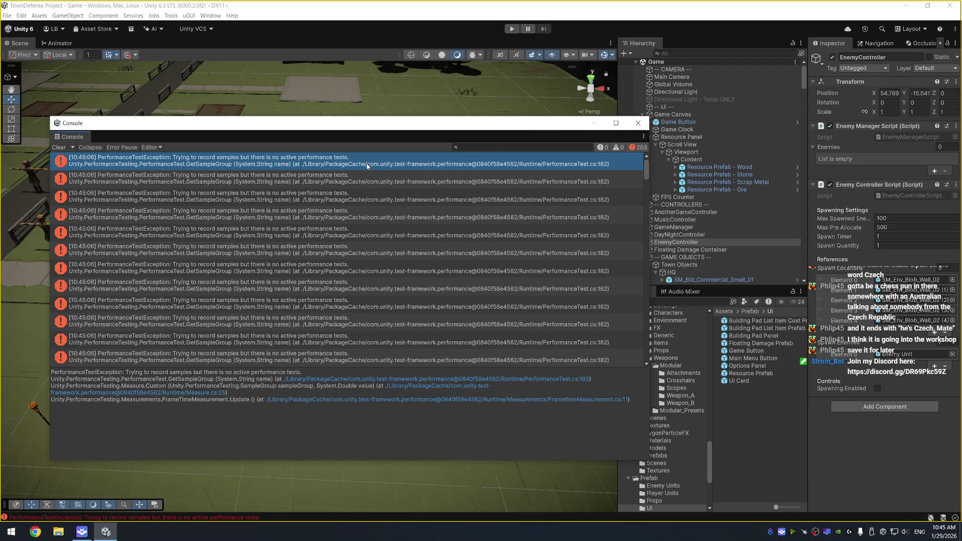
pyautogui.click(637, 125)
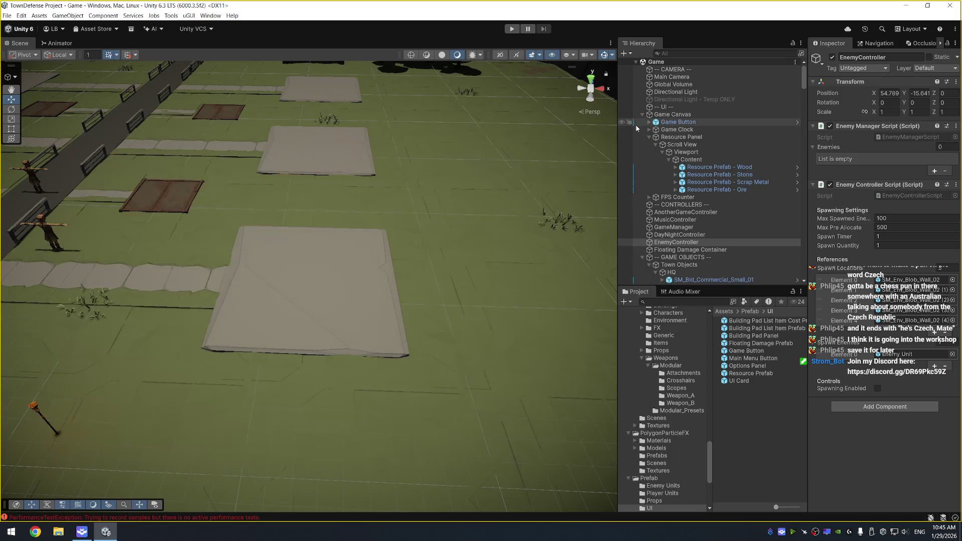
# On the 2x2 pad, expand Allowed Buildings and add Refinery as the second entry.
pyautogui.click(391, 276)
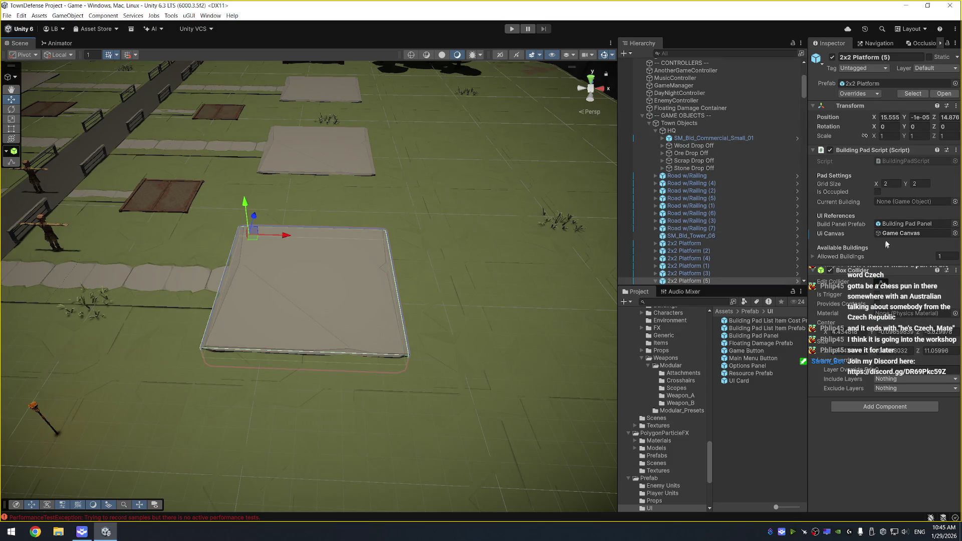
pyautogui.click(815, 258)
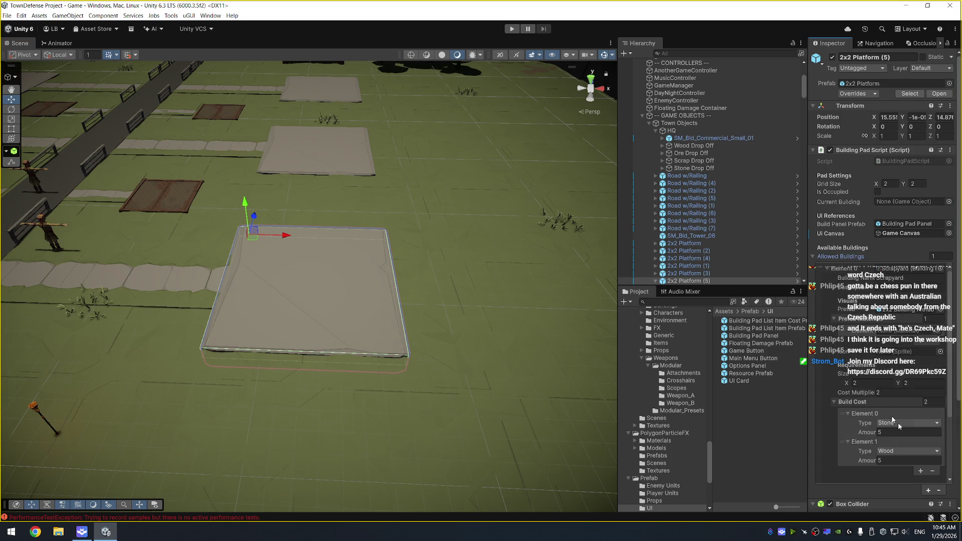
pyautogui.click(928, 490)
pyautogui.scroll(-3, 901, 452)
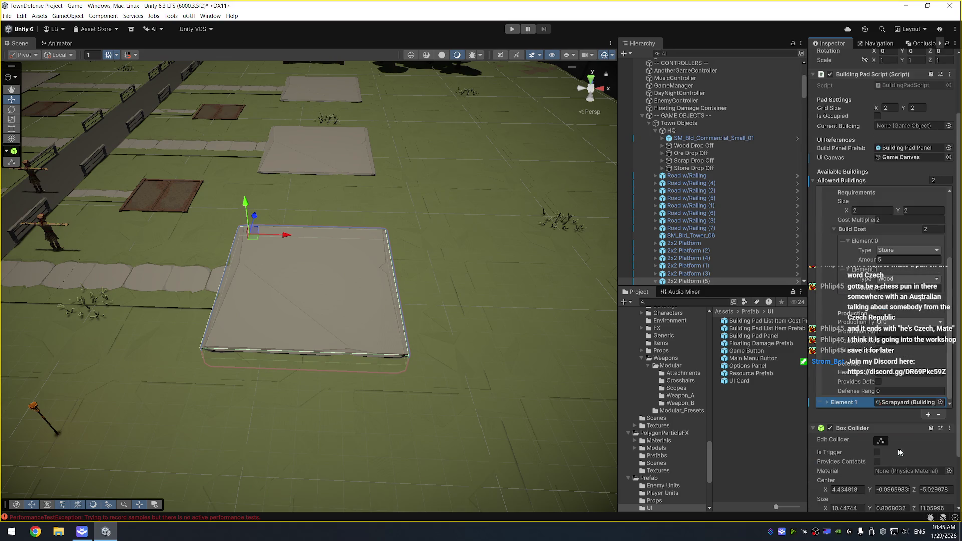
pyautogui.click(940, 402)
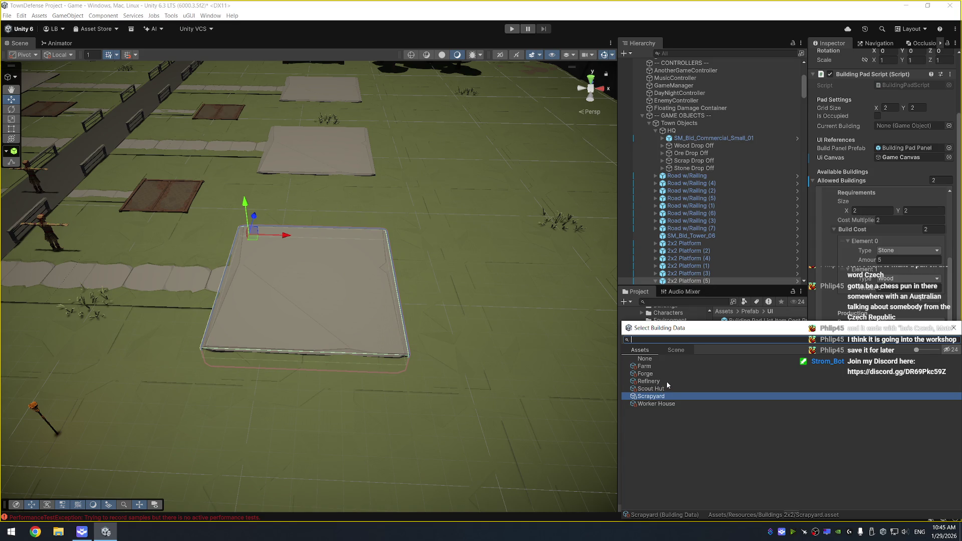
pyautogui.doubleClick(669, 384)
# Add Forge and Farm as the third and fourth allowed buildings.
pyautogui.click(928, 416)
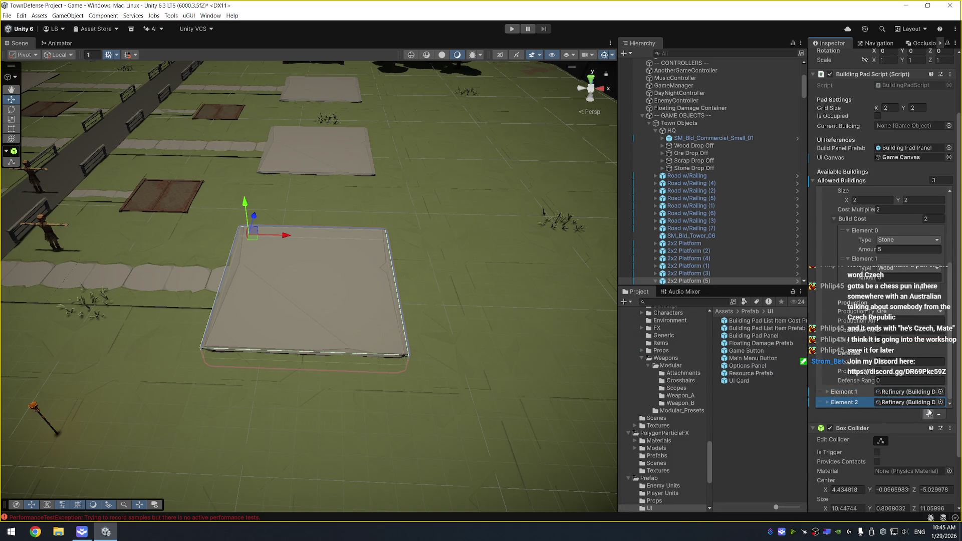
pyautogui.click(940, 403)
pyautogui.doubleClick(656, 375)
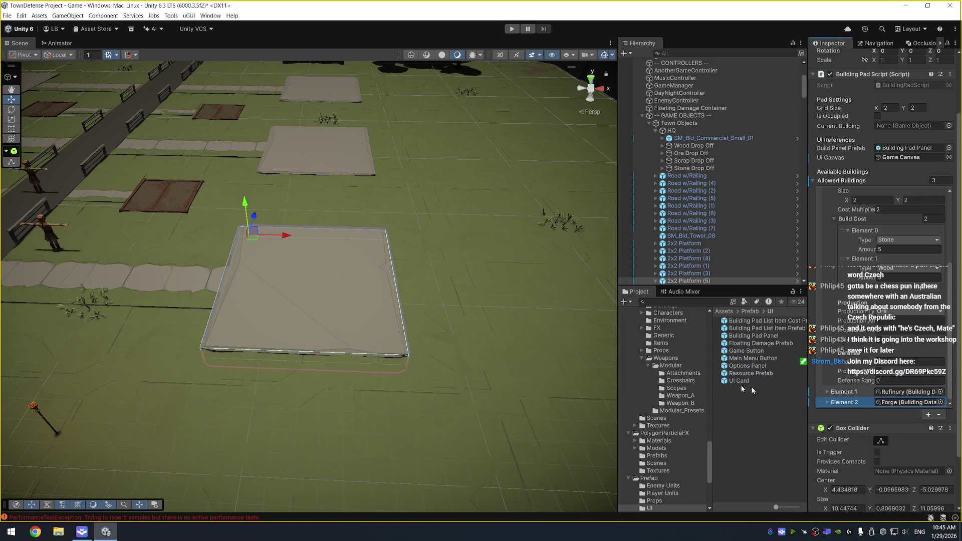
pyautogui.click(928, 415)
pyautogui.click(940, 403)
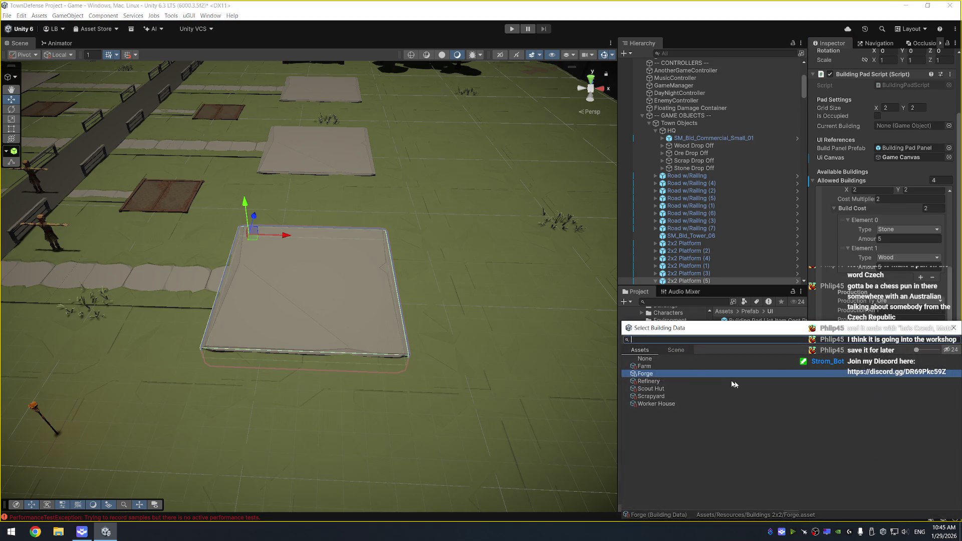
pyautogui.doubleClick(694, 371)
# Bring up the Ui Canvas reference's context menu, then switch to Visual Studio.
pyautogui.scroll(-3, 903, 385)
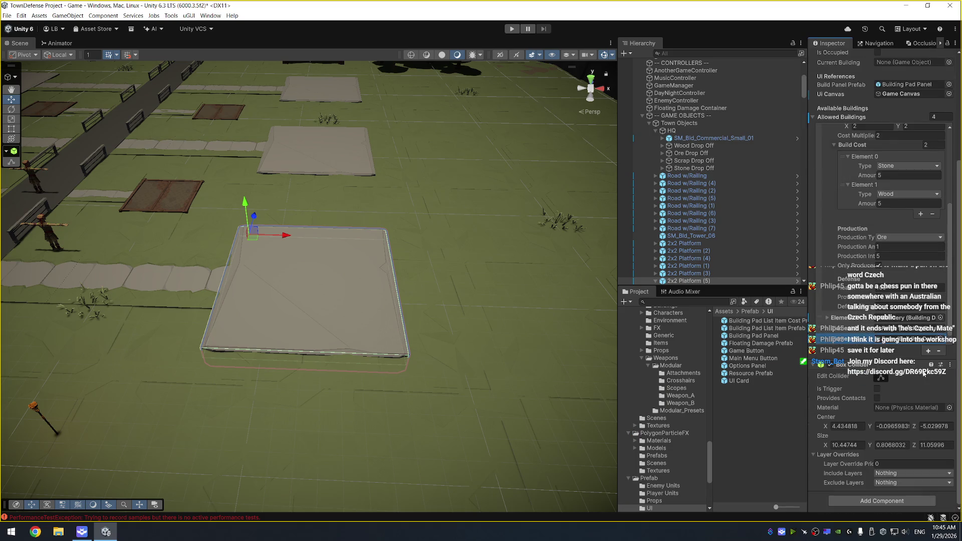
pyautogui.scroll(5, 870, 194)
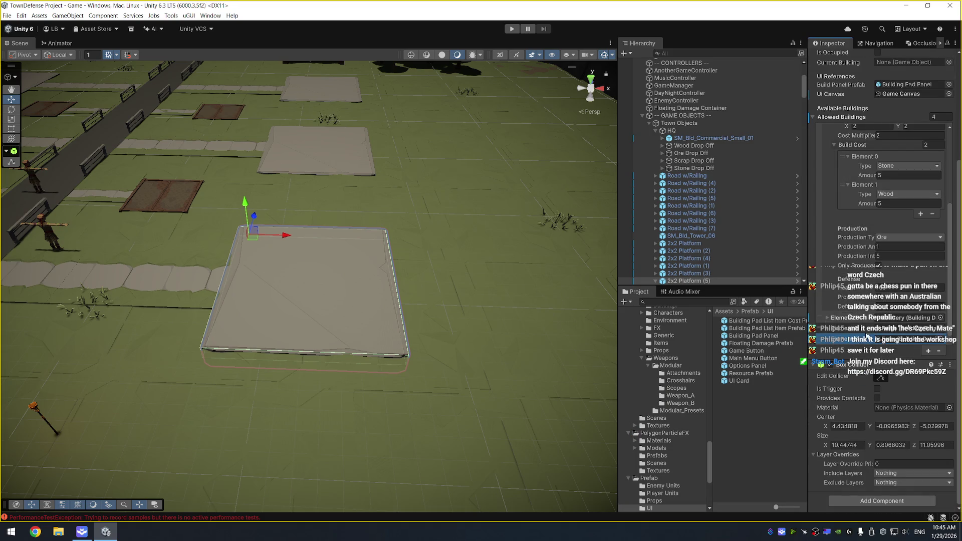
pyautogui.scroll(3, 871, 194)
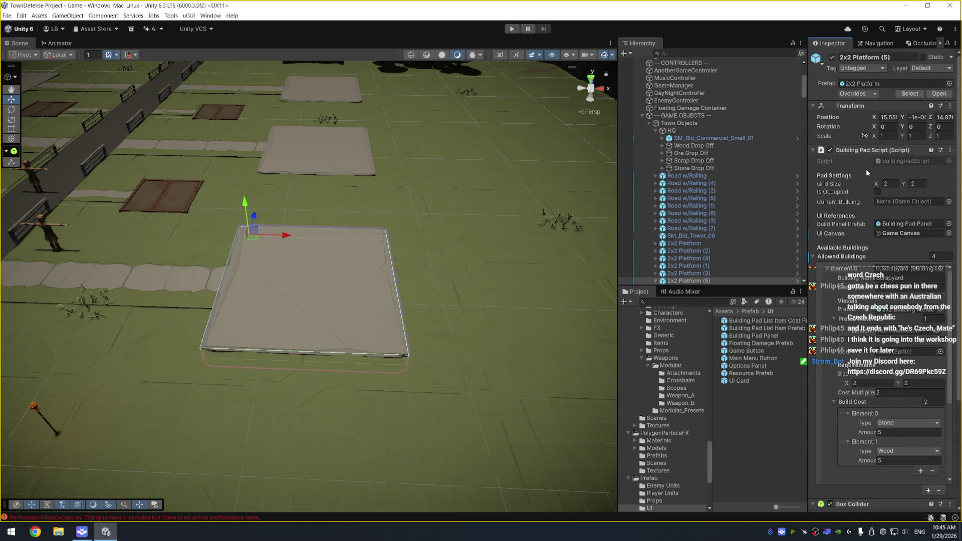
pyautogui.rightClick(844, 236)
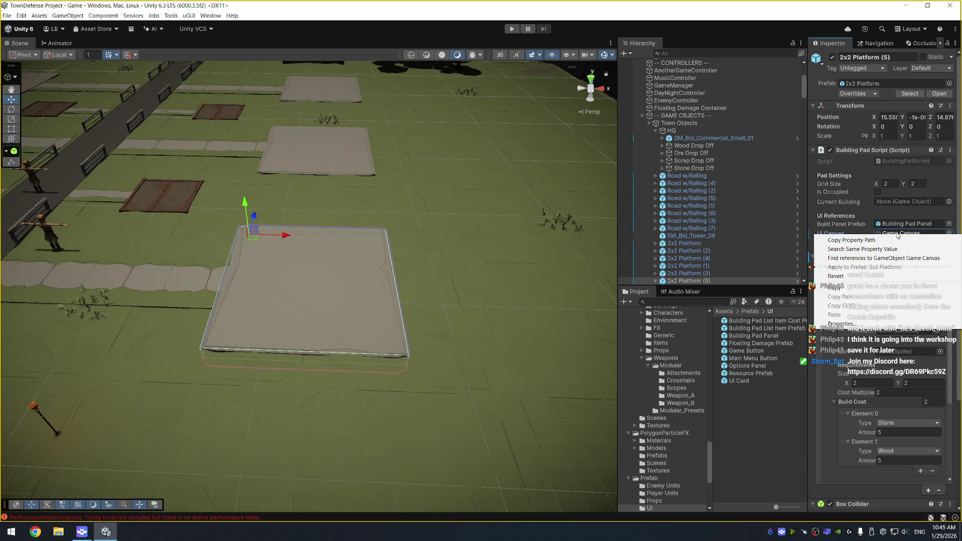
pyautogui.rightClick(899, 233)
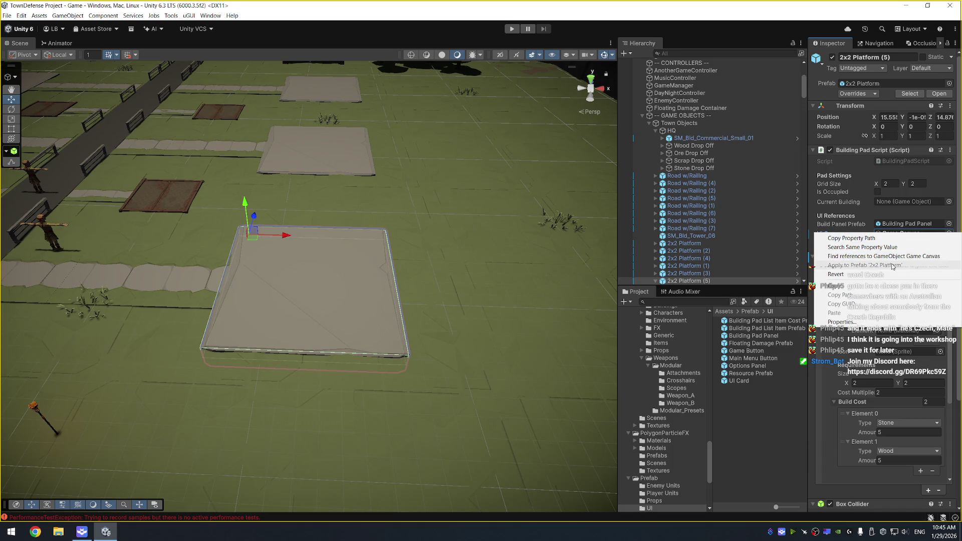
pyautogui.hotkey('alt', 'Tab')
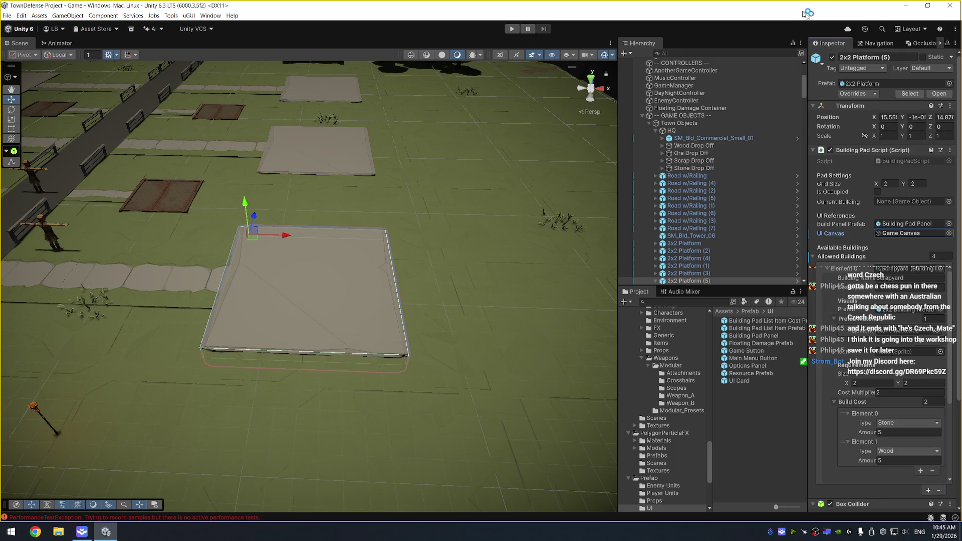
pyautogui.scroll(7, 286, 116)
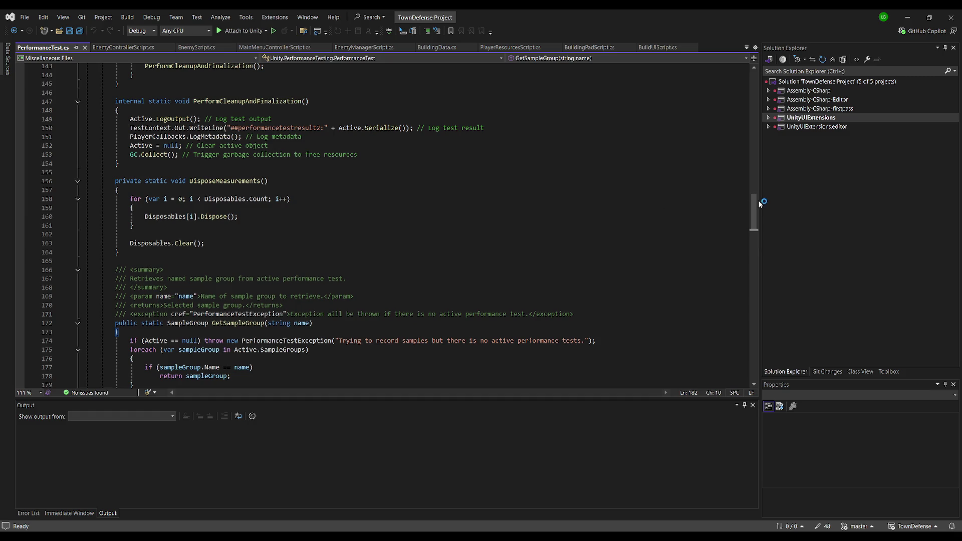
# Close PerformanceTest.cs and review BuildingPadScript.cs from HideBuildPanel up to the top.
pyautogui.moveTo(759, 204); pyautogui.dragTo(755, 80)
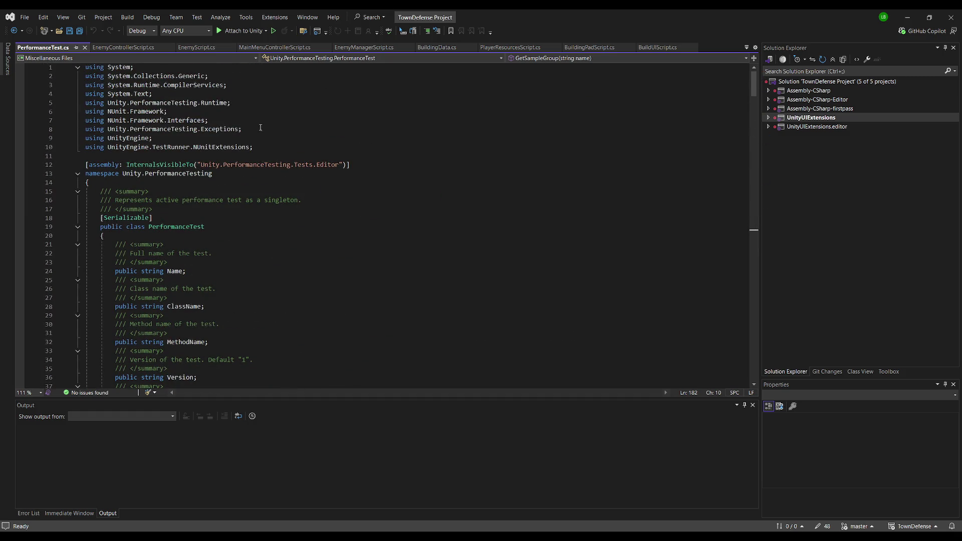
pyautogui.click(85, 48)
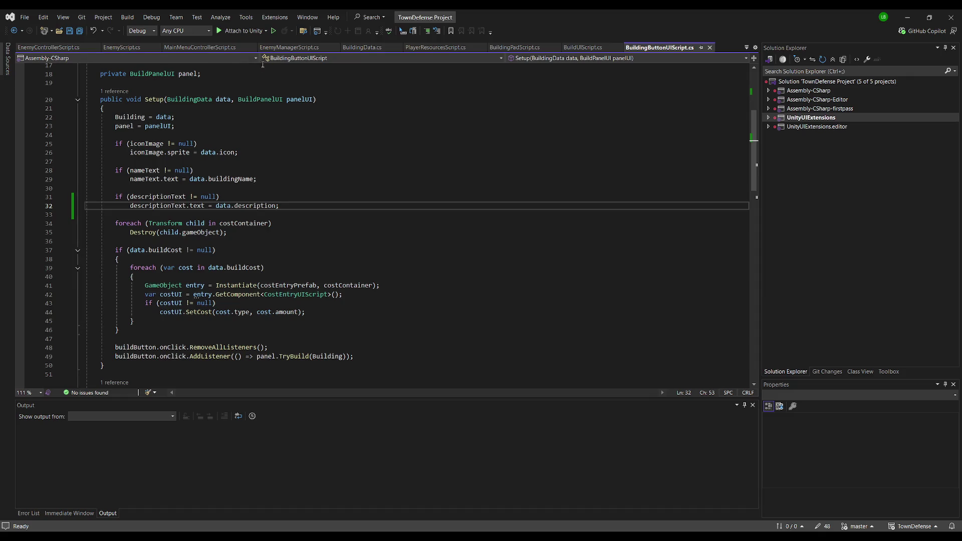
pyautogui.click(518, 49)
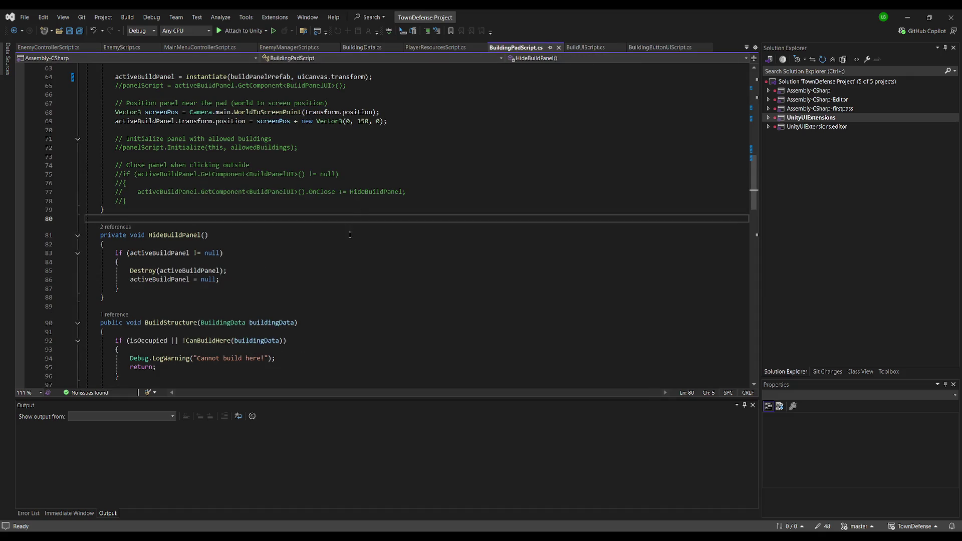
pyautogui.click(350, 235)
pyautogui.scroll(6, 331, 239)
pyautogui.scroll(8, 332, 238)
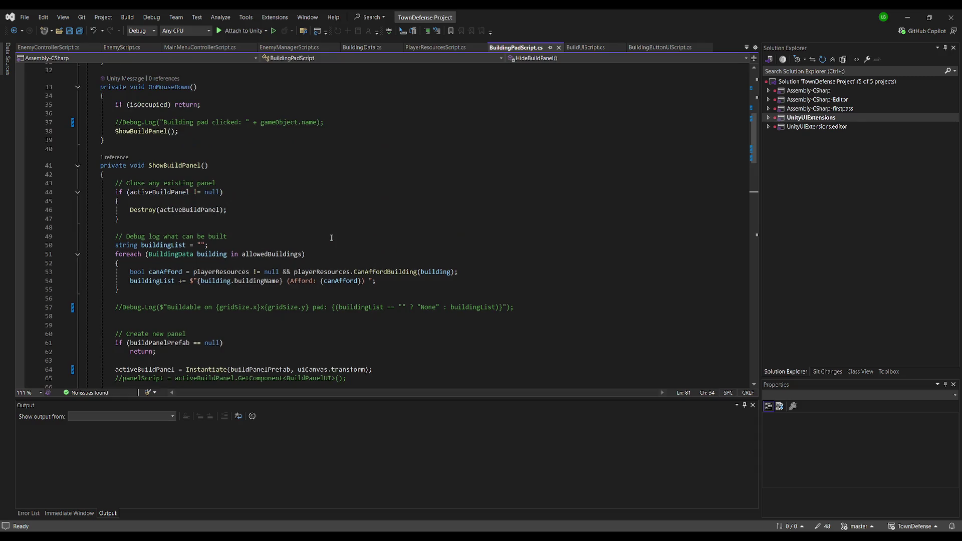
pyautogui.scroll(2, 331, 237)
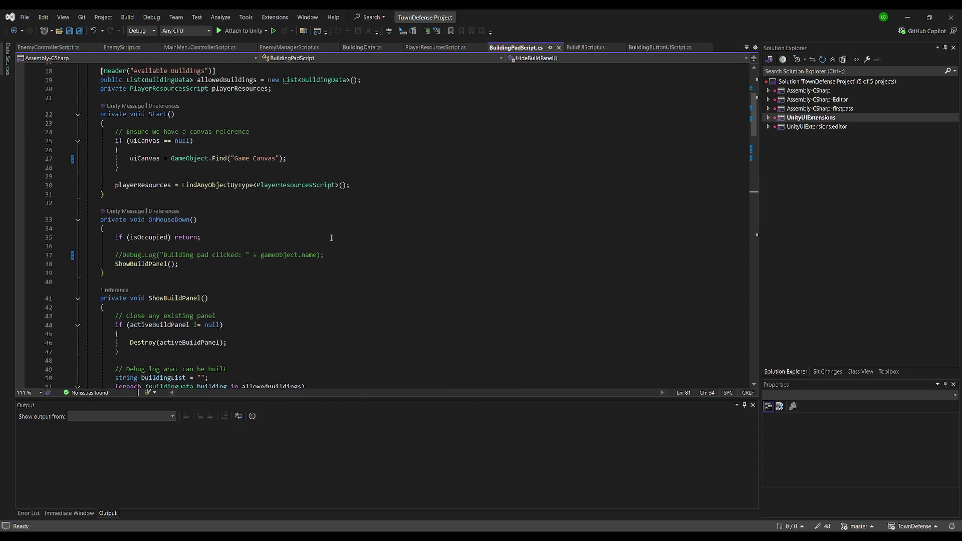
pyautogui.scroll(4, 331, 238)
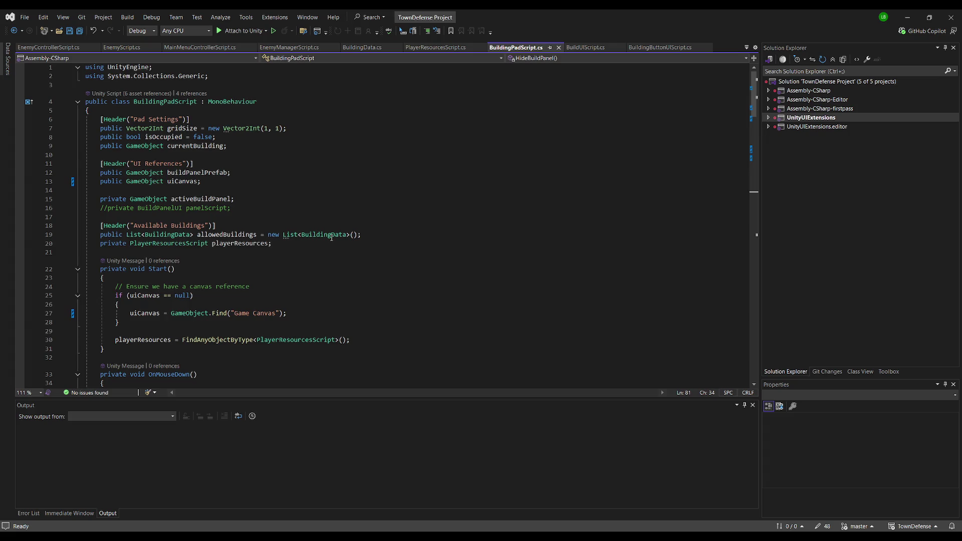
pyautogui.scroll(-7, 307, 251)
# Review BuildingPadScript.cs from OnMouseDown downward, save it, and return to Unity.
pyautogui.click(289, 215)
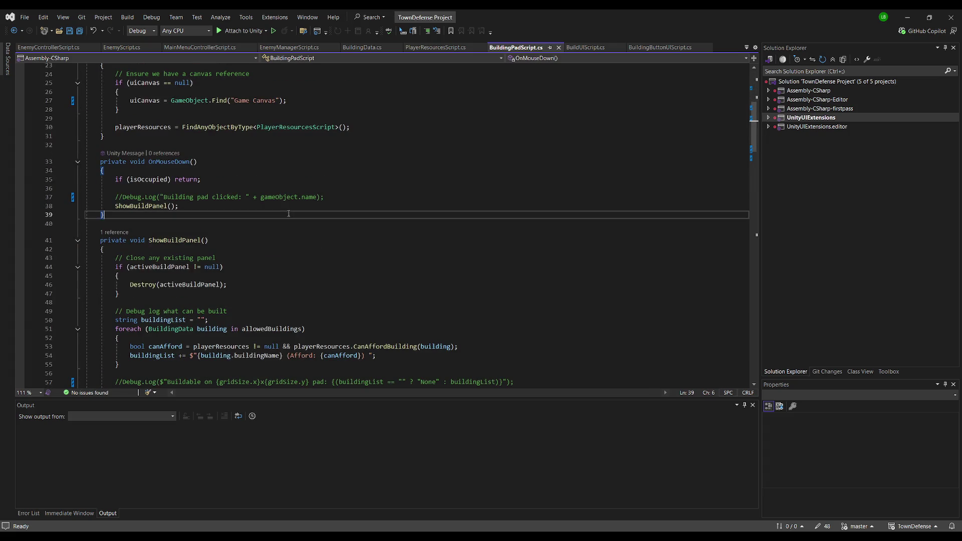
pyautogui.scroll(-5, 285, 220)
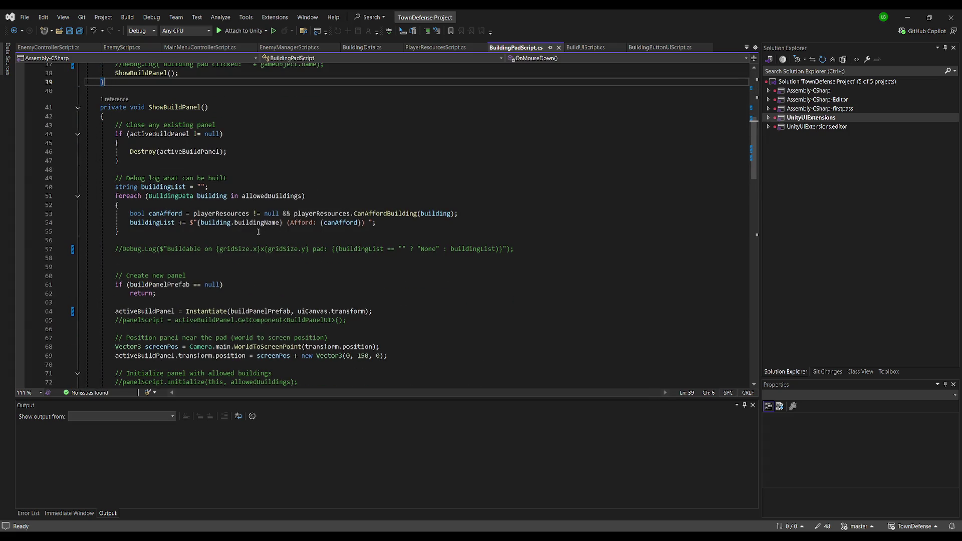
pyautogui.scroll(-3, 258, 232)
pyautogui.scroll(-6, 281, 210)
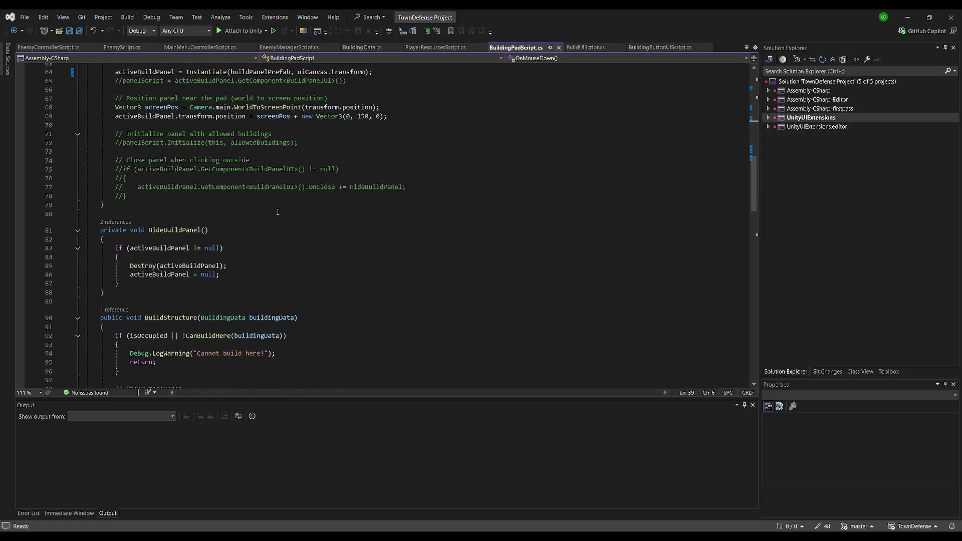
pyautogui.scroll(-5, 277, 212)
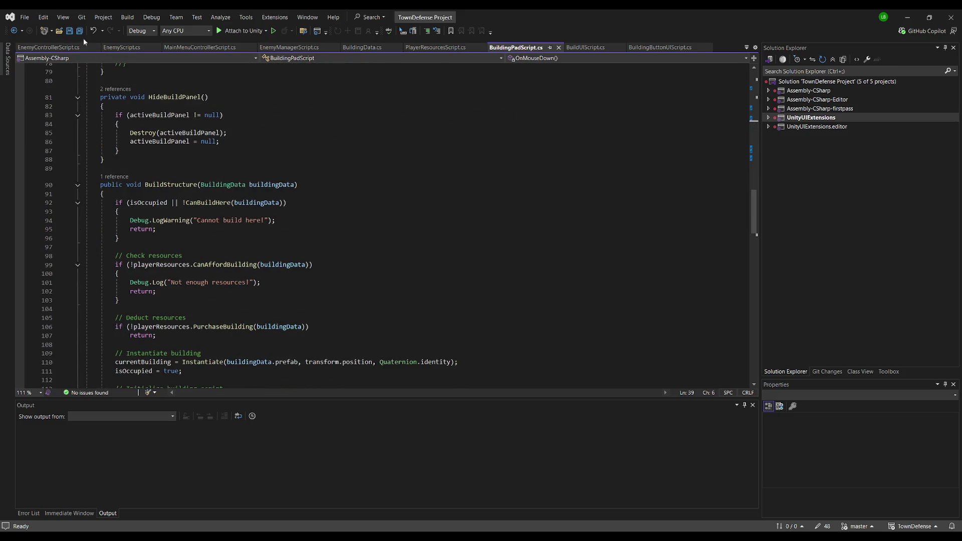
pyautogui.hotkey('ctrl', 's')
pyautogui.scroll(-7, 212, 193)
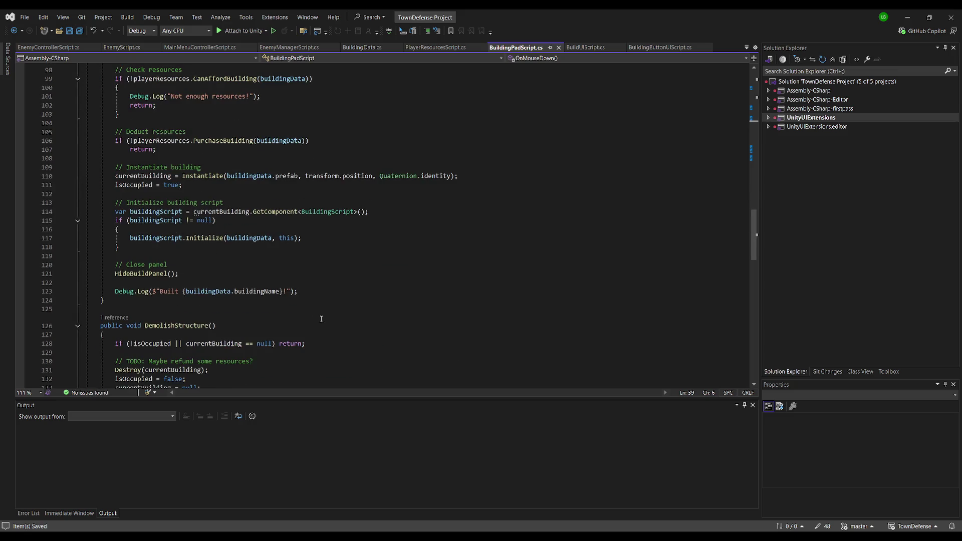
pyautogui.scroll(-8, 321, 318)
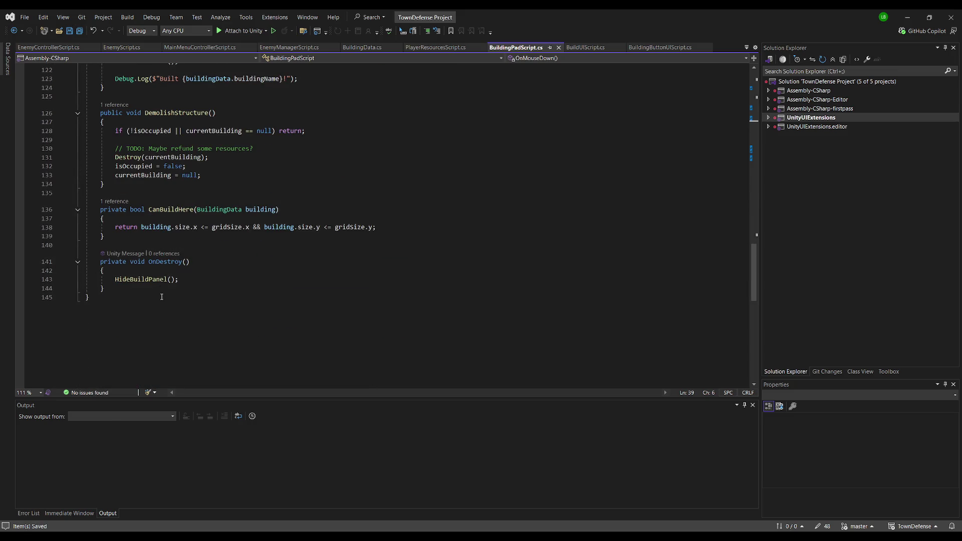
pyautogui.hotkey('alt', 'Tab')
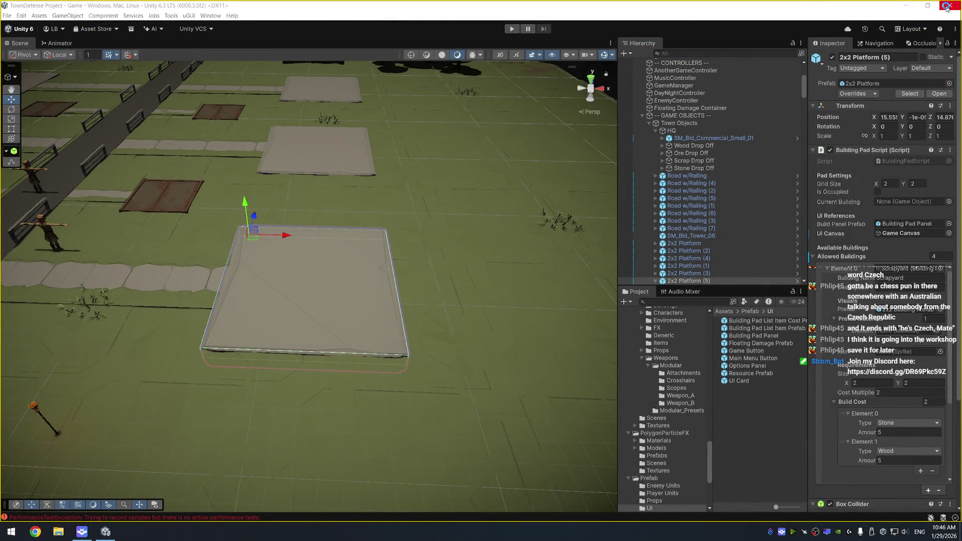
# Return to Unity, select a grass object in the Scene view, and enter Play mode.
pyautogui.click(949, 6)
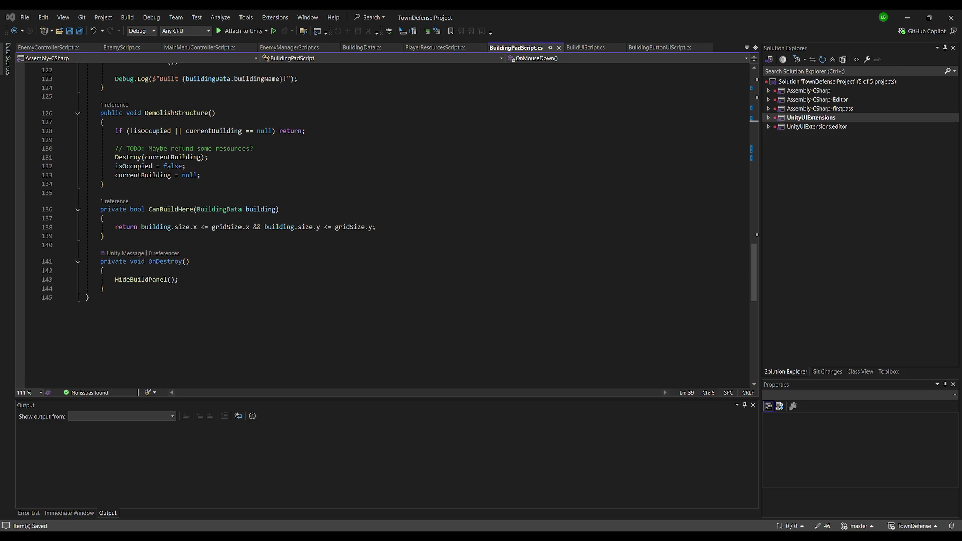
pyautogui.hotkey('alt', 'Tab')
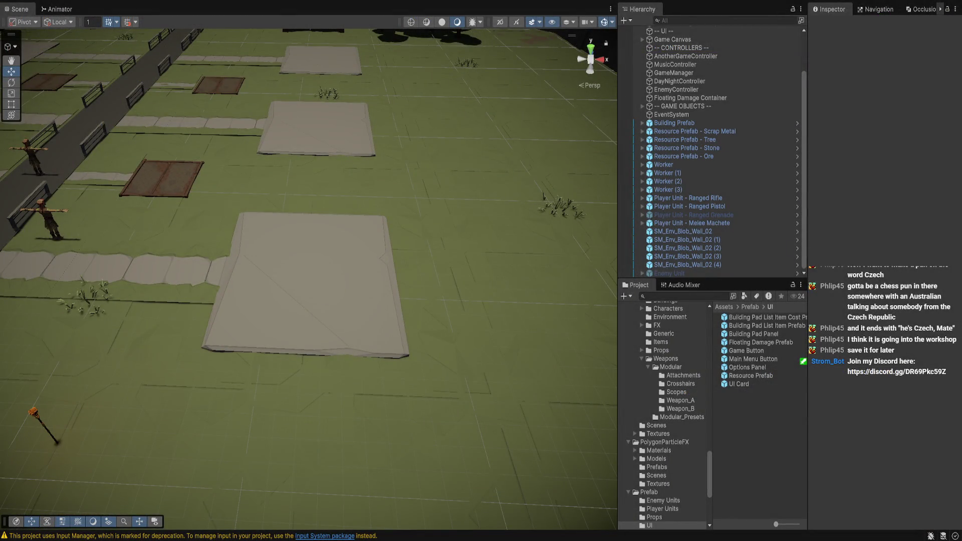
pyautogui.click(460, 248)
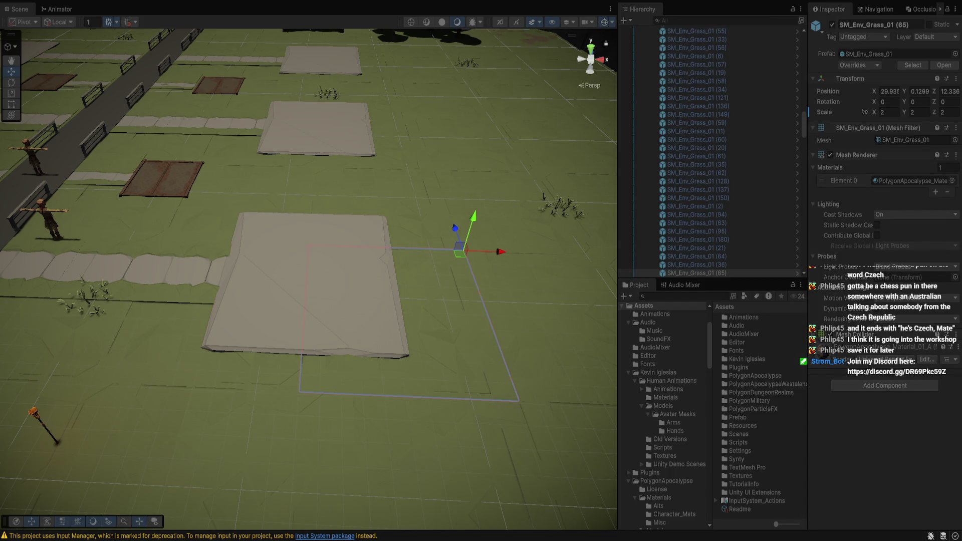
pyautogui.hotkey('ctrl', 'p')
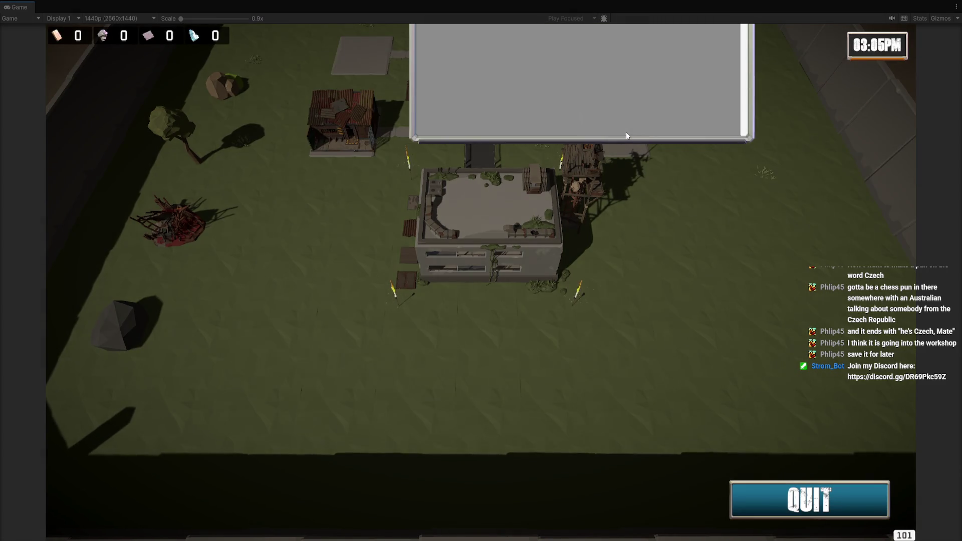
# Pan the game camera north, close both open build panels, and stop Play mode.
pyautogui.press('w')
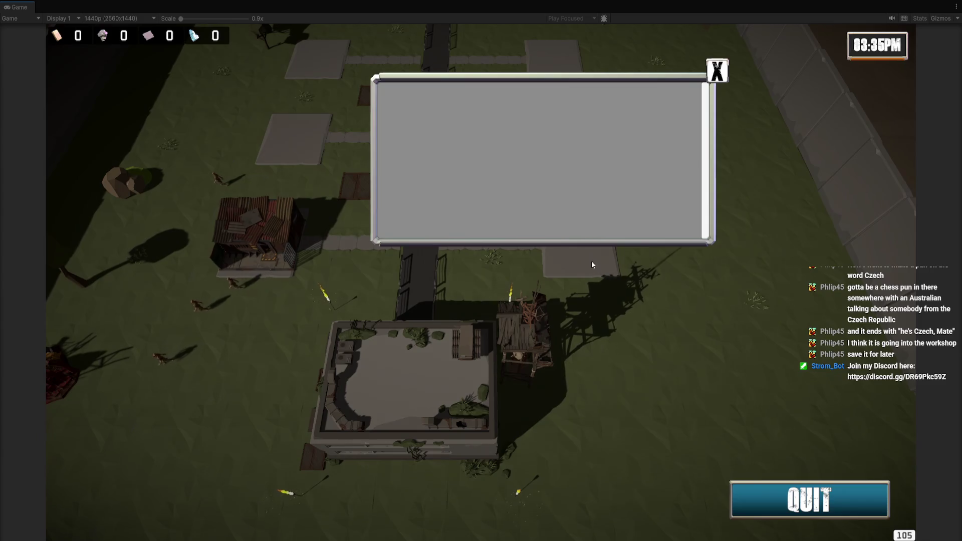
pyautogui.press('w')
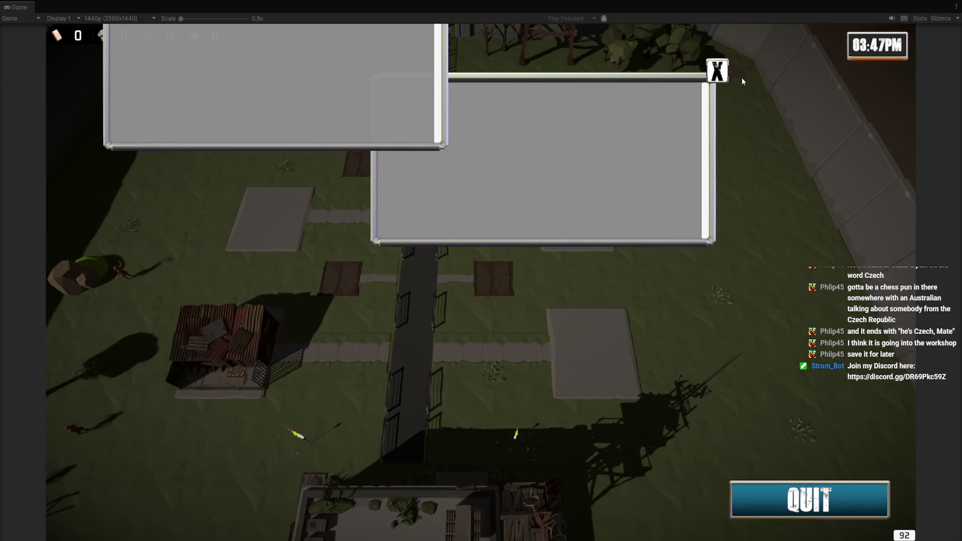
pyautogui.click(718, 72)
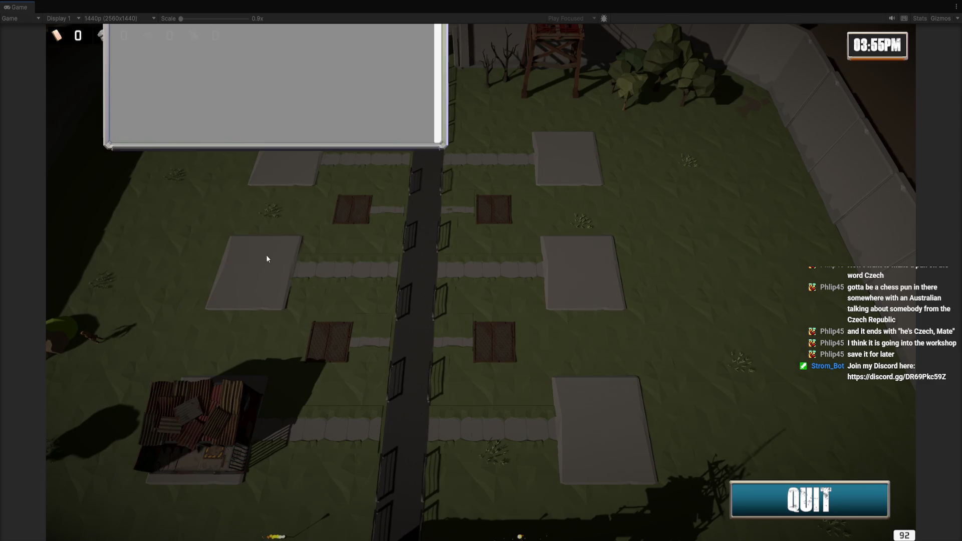
pyautogui.click(408, 98)
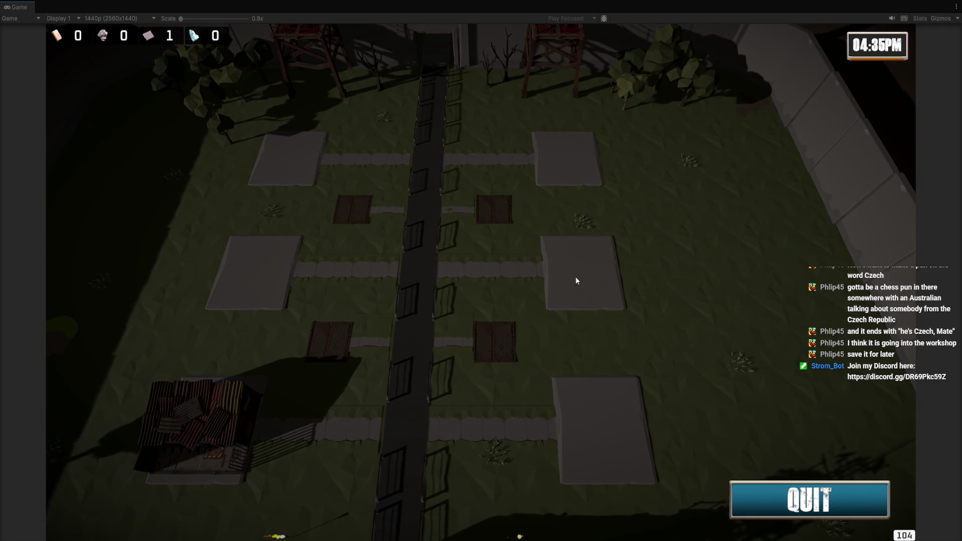
pyautogui.hotkey('ctrl', 'p')
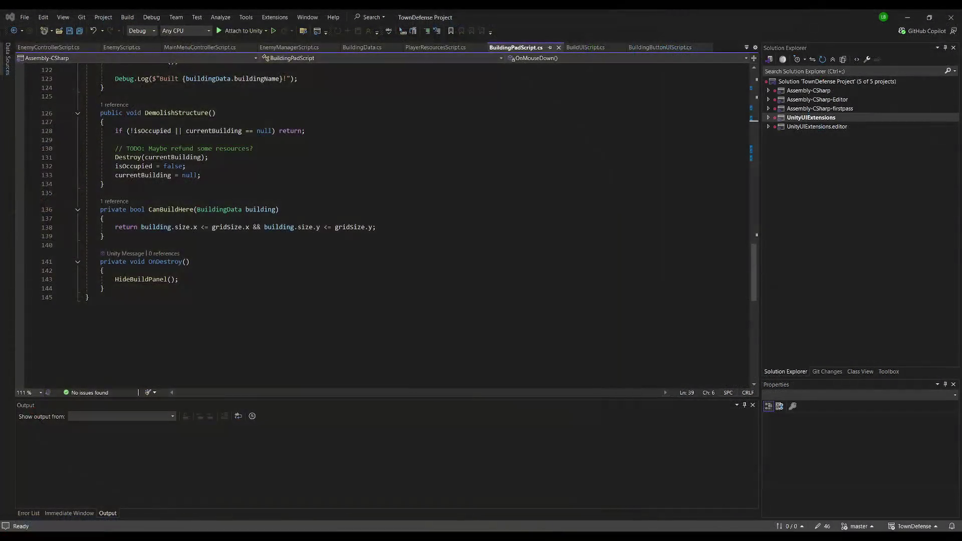
# Select the entire contents of BuildingPadScript.cs with Ctrl+A.
pyautogui.hotkey('ctrl', 'a')
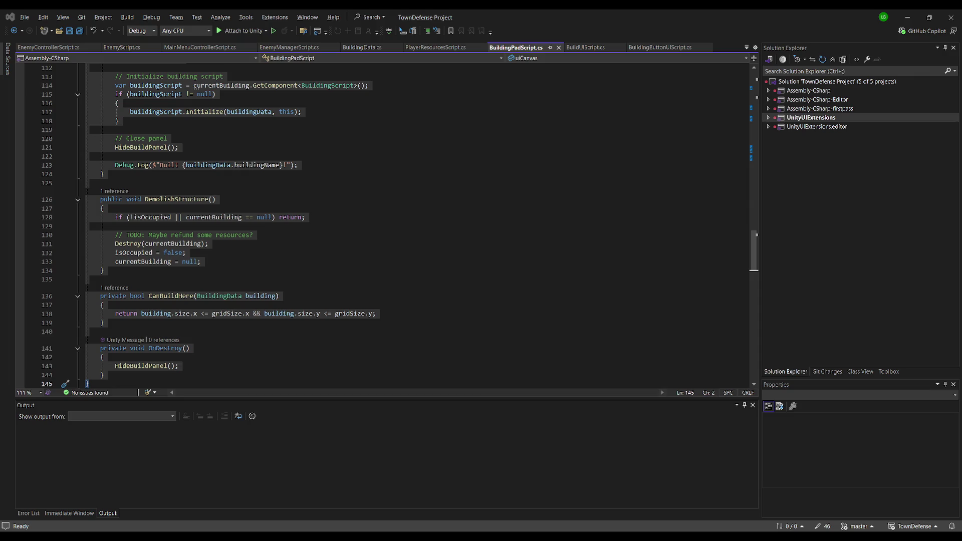
# Clear the whole-file selection by placing the caret on line 124.
pyautogui.click(247, 178)
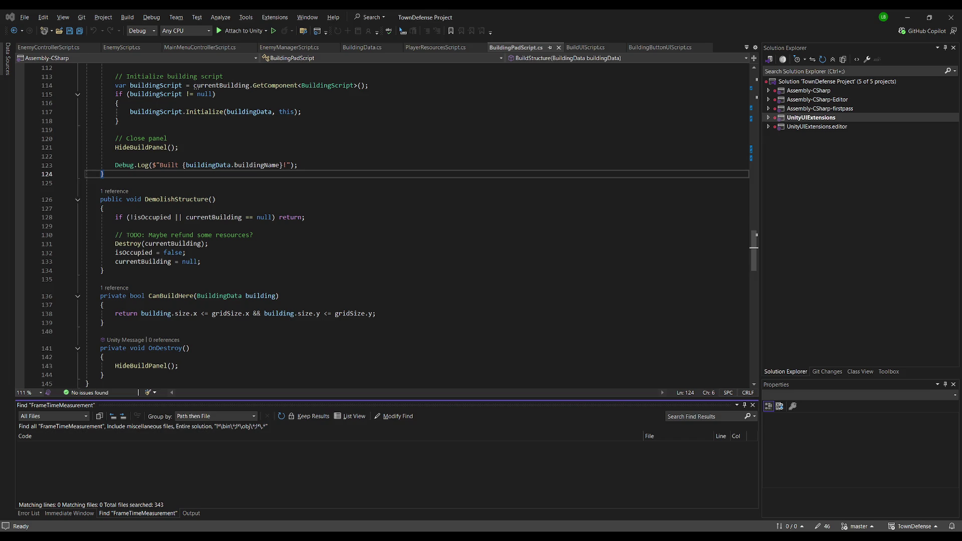
# Enlarge the Find results panel for 'frame' and browse the TownDefense, Scripts and RewardObjectScript.cs groups.
pyautogui.click(235, 261)
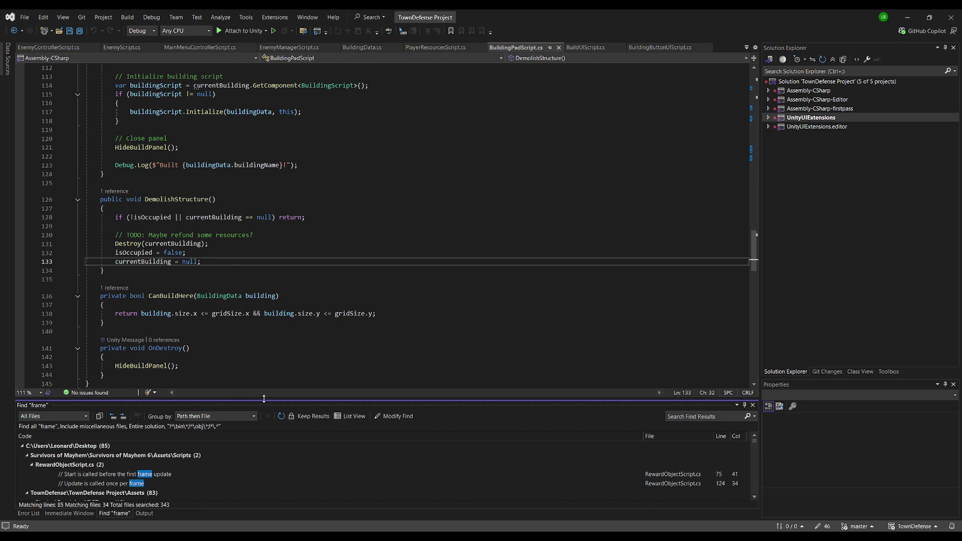
pyautogui.moveTo(268, 401); pyautogui.dragTo(267, 337)
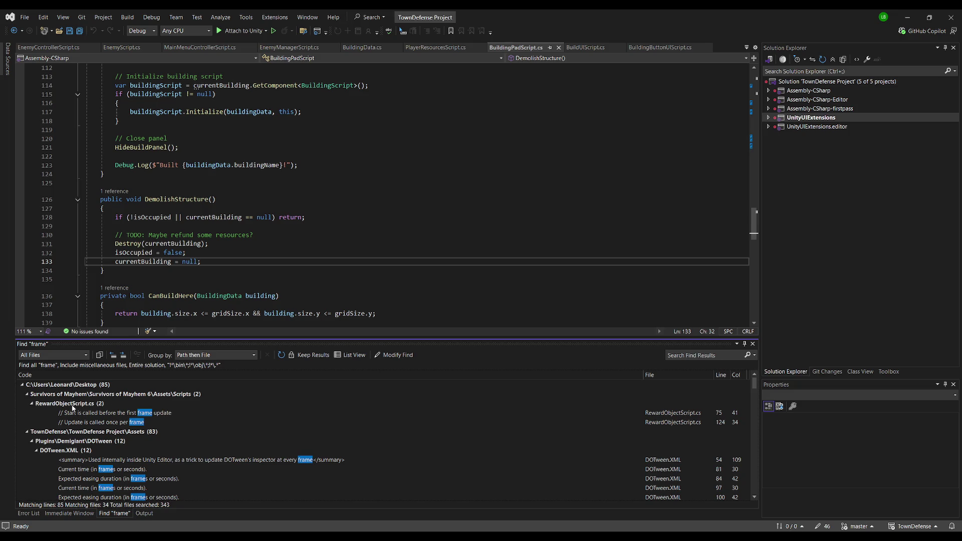
pyautogui.click(114, 432)
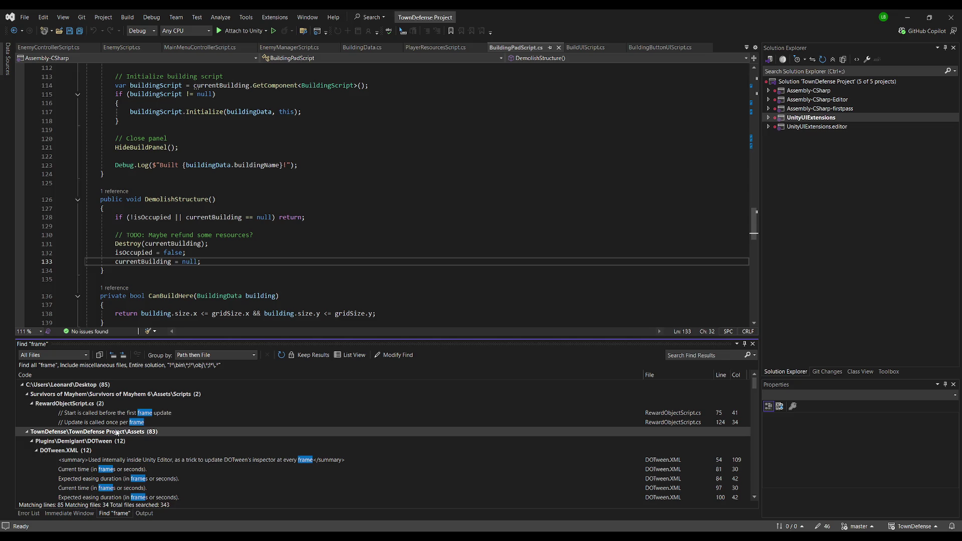
pyautogui.click(73, 396)
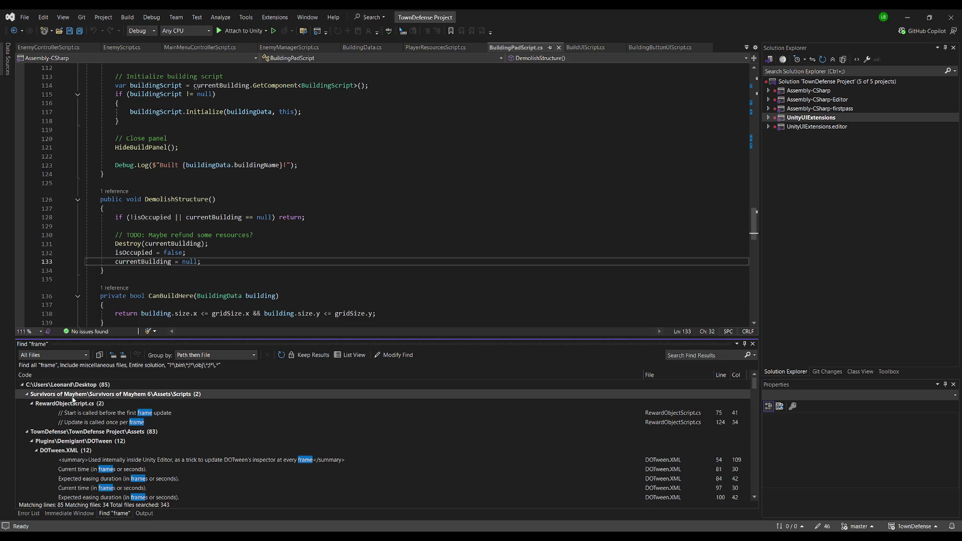
pyautogui.click(55, 407)
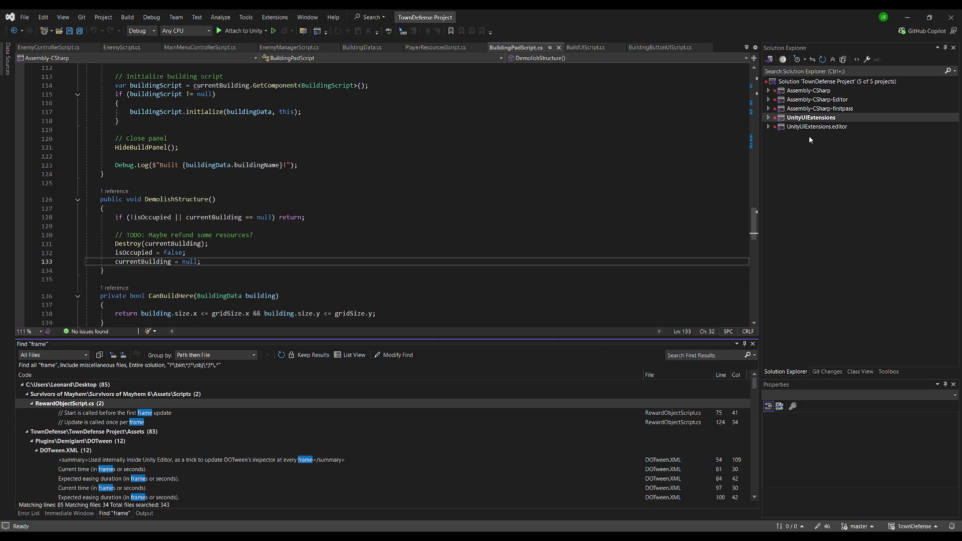
# Expand Assembly-CSharp and Assembly-CSharp-Editor down to their Assets folders in Solution Explorer.
pyautogui.click(797, 119)
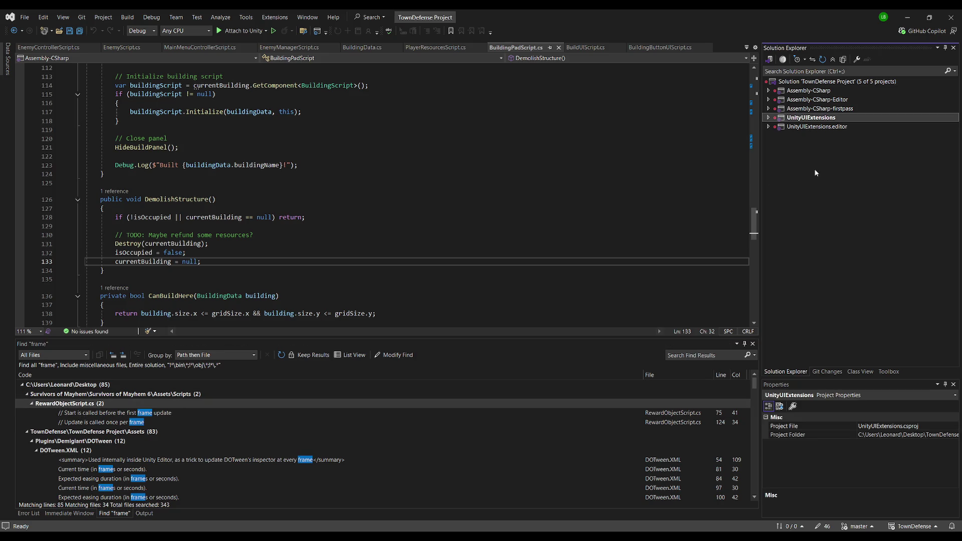
pyautogui.click(768, 100)
pyautogui.click(768, 91)
pyautogui.click(777, 108)
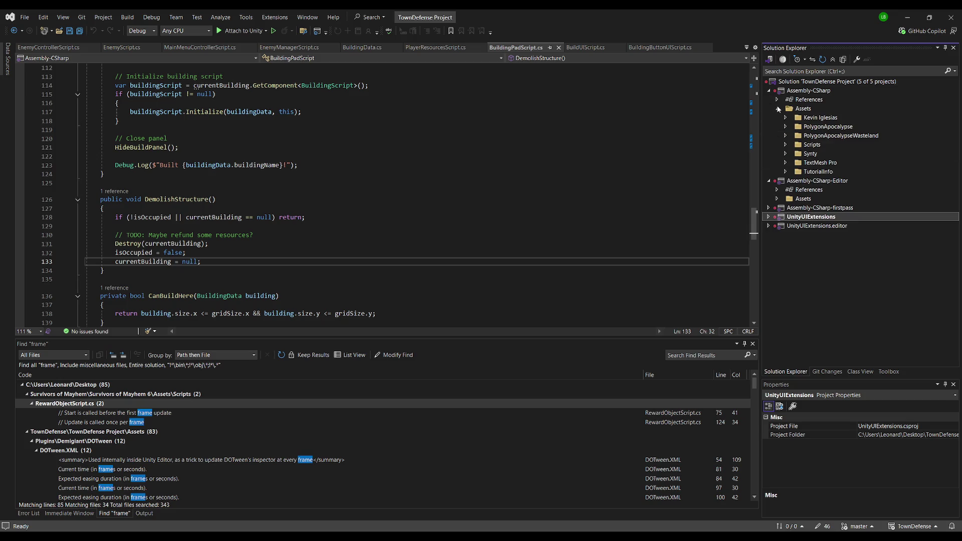
pyautogui.click(778, 199)
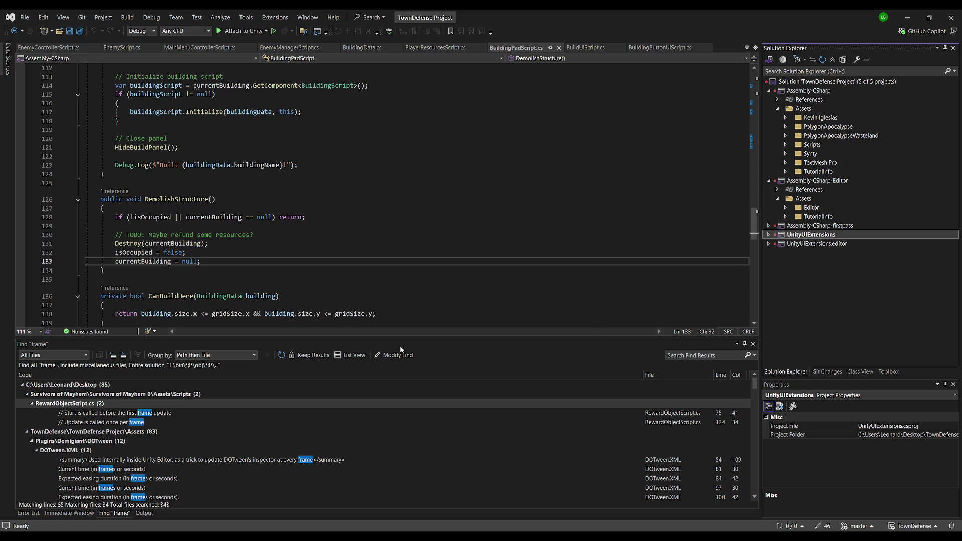
pyautogui.click(207, 396)
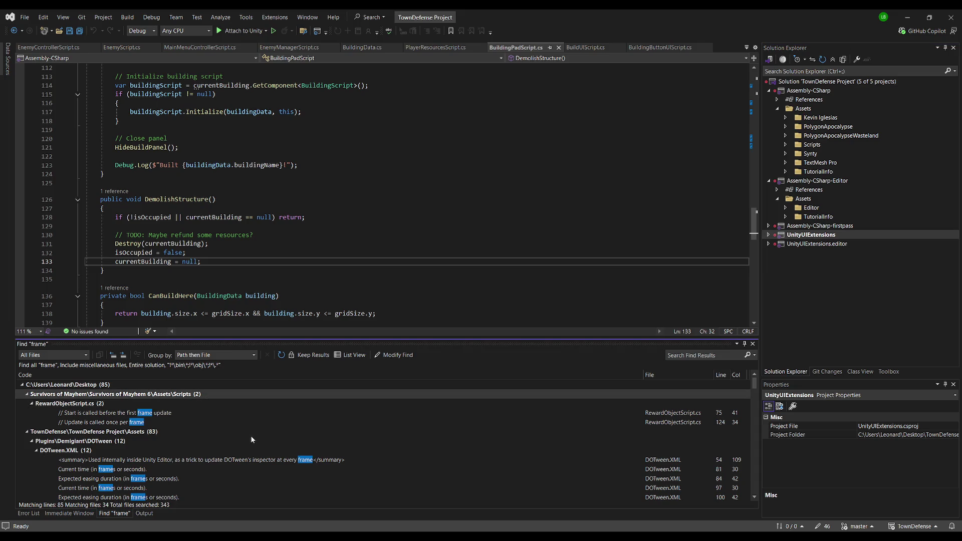
pyautogui.click(303, 165)
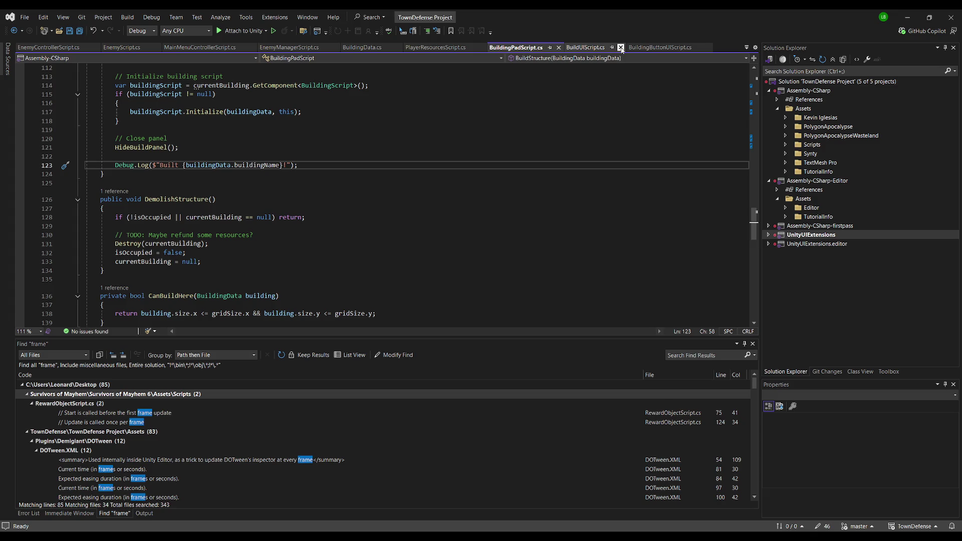
# Close all open script documents, including BuildUIScript.cs, BuildingPadScript.cs and PlayerUnitScript.cs.
pyautogui.click(621, 47)
pyautogui.click(645, 47)
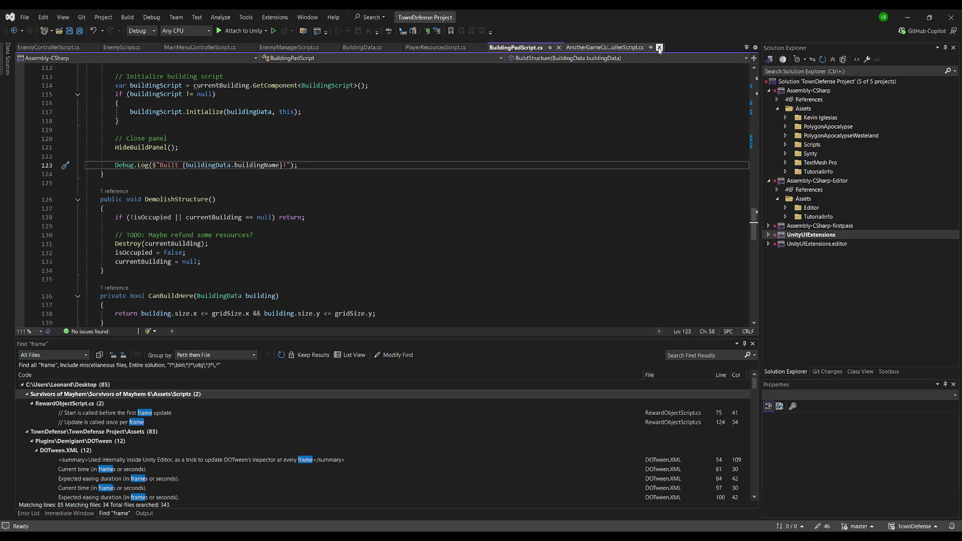
pyautogui.click(659, 47)
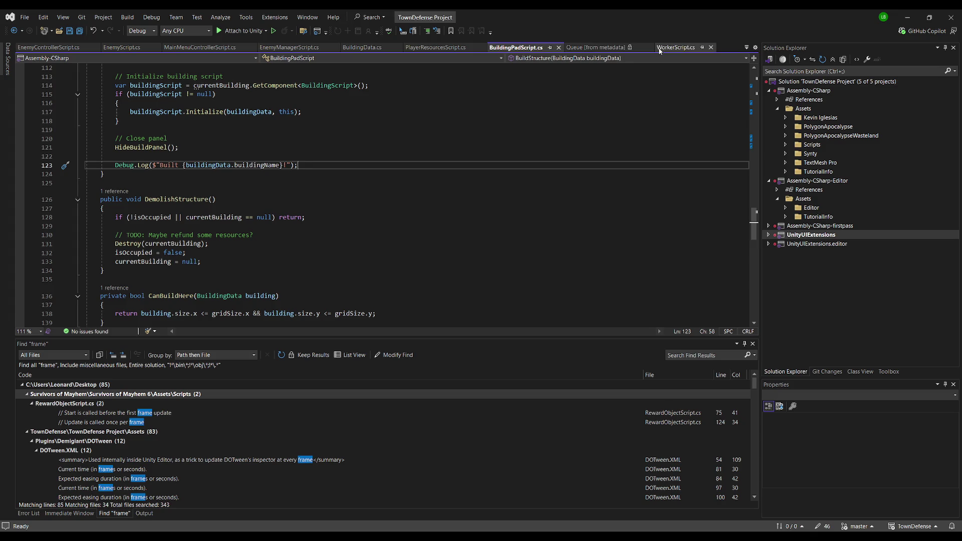
pyautogui.click(559, 47)
pyautogui.click(486, 47)
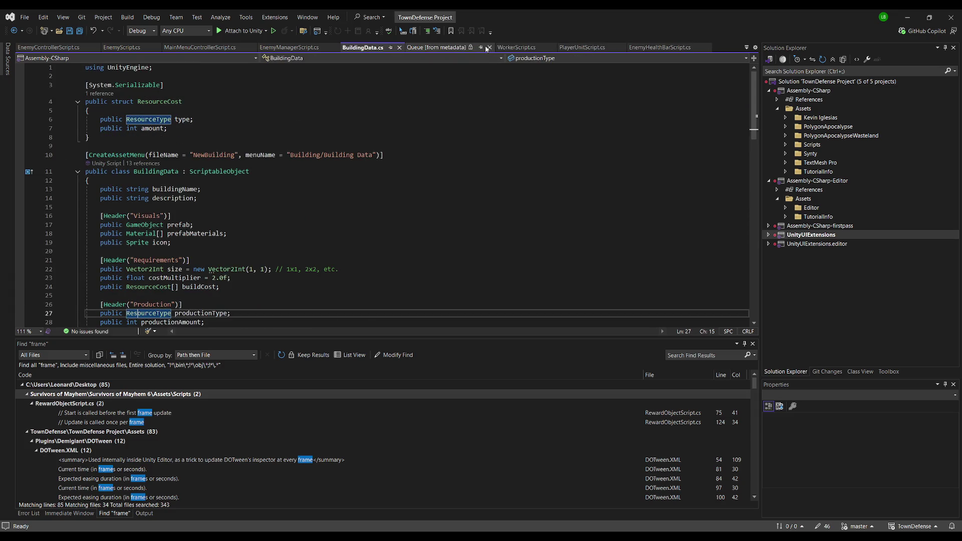
pyautogui.click(620, 47)
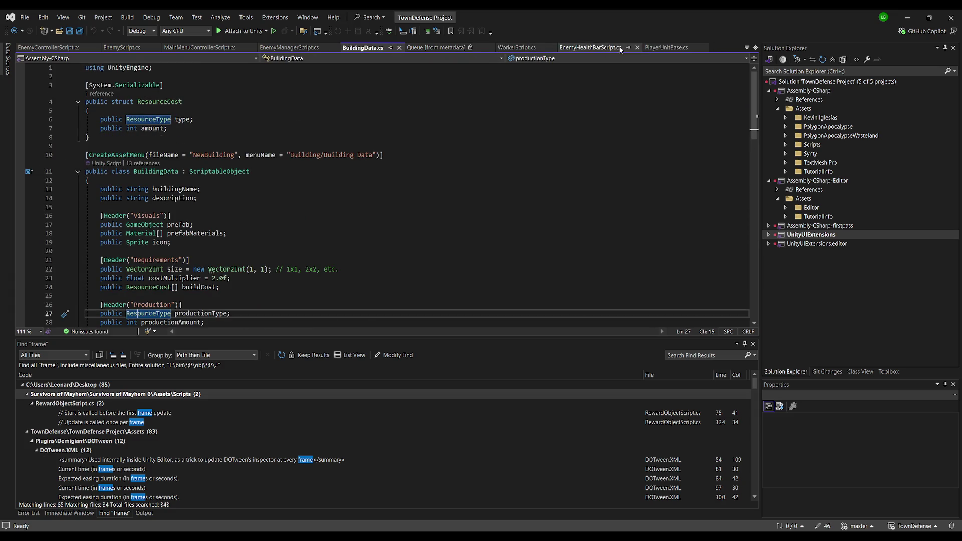
pyautogui.click(639, 48)
pyautogui.click(540, 50)
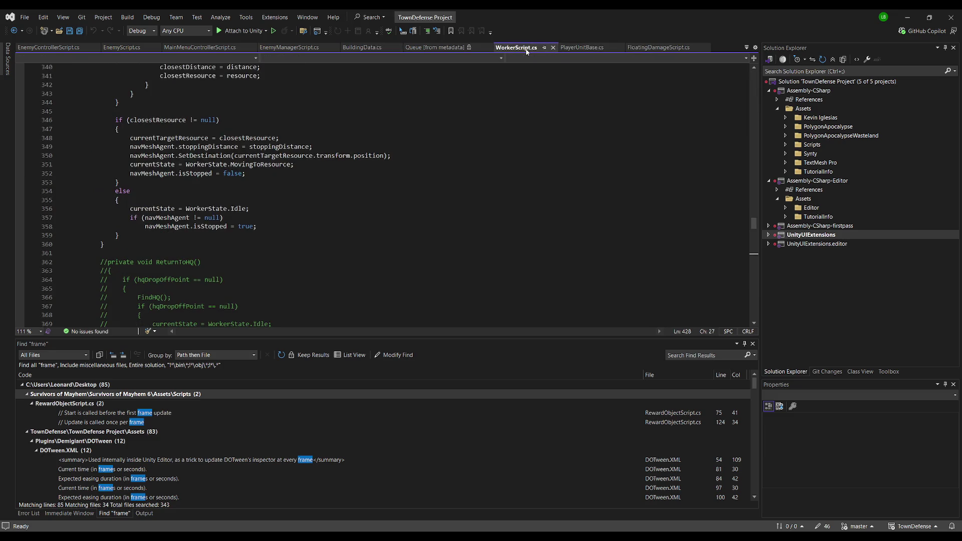
pyautogui.hotkey('alt', 'w')
pyautogui.press('l')
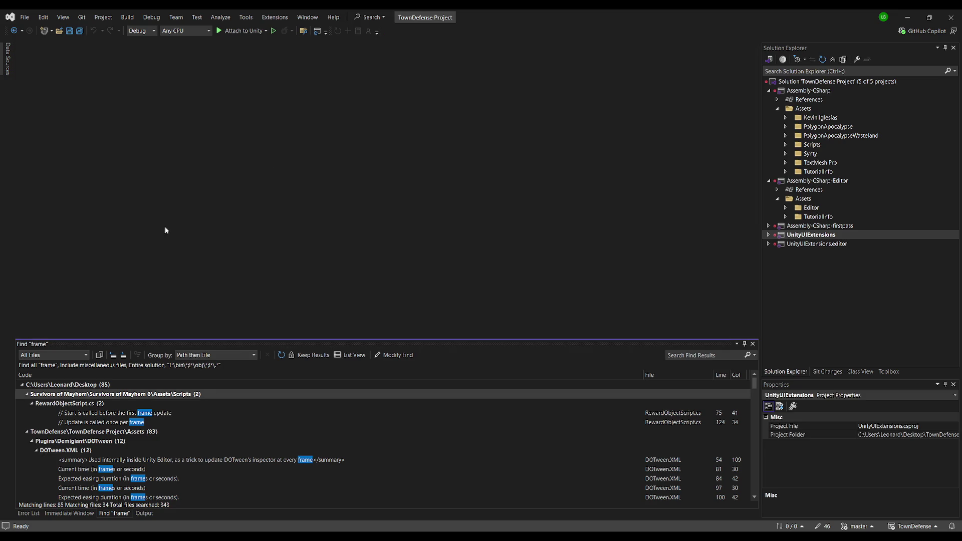
# Open the easing duration match in DOTween.XML and collapse the TownDefense and Scripts result groups.
pyautogui.doubleClick(198, 479)
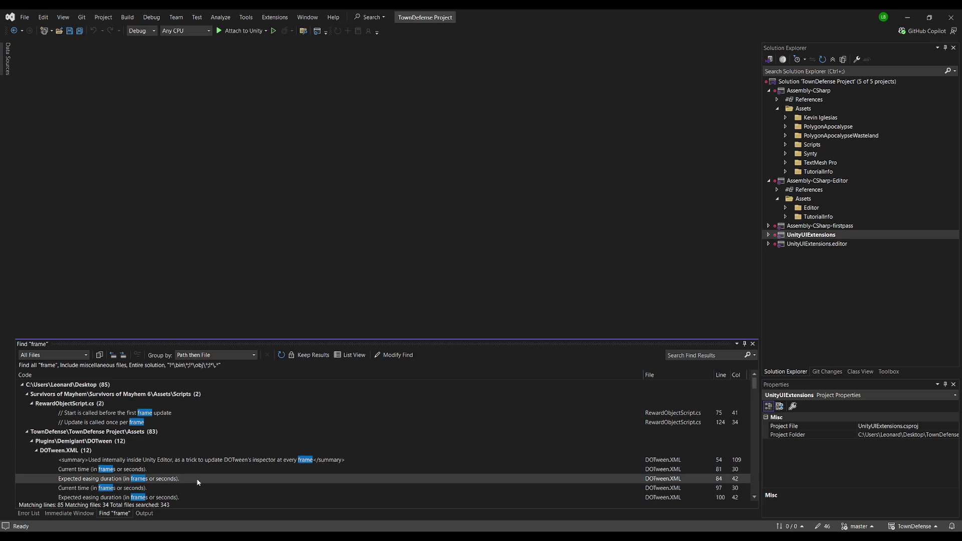
pyautogui.click(27, 432)
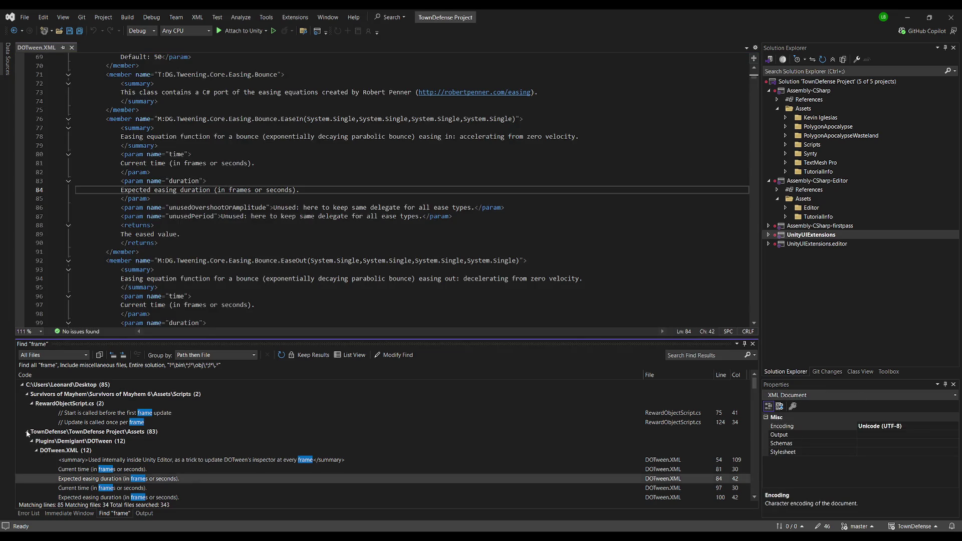
pyautogui.click(27, 394)
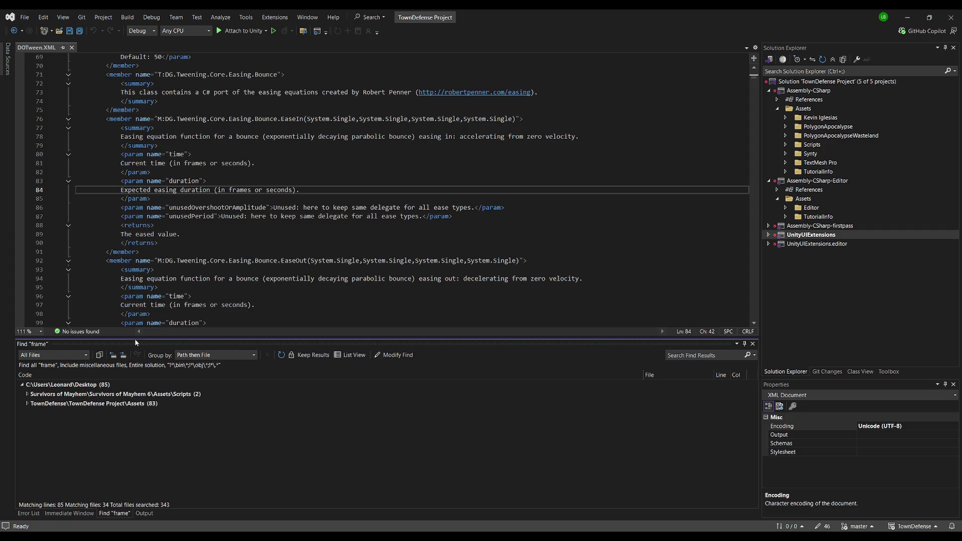
pyautogui.click(276, 173)
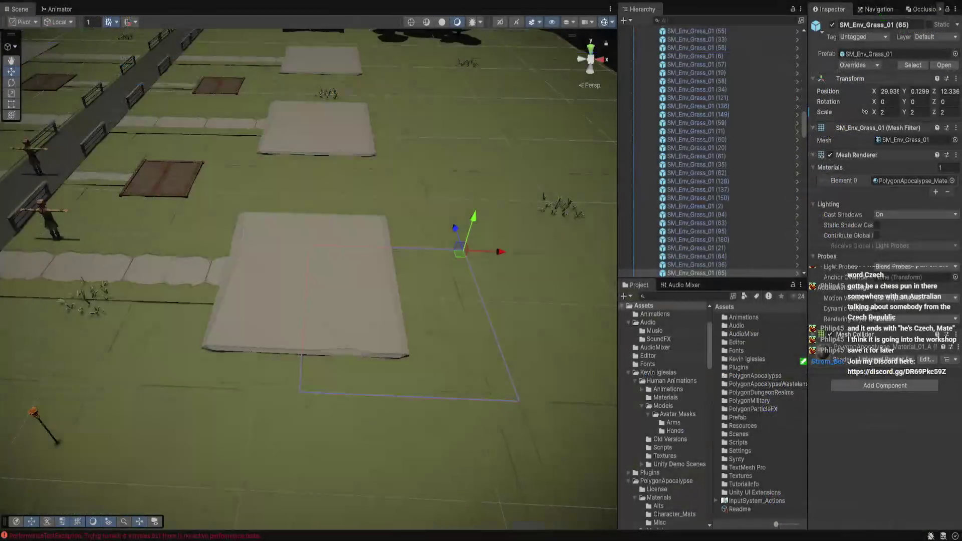
pyautogui.scroll(-10, 664, 416)
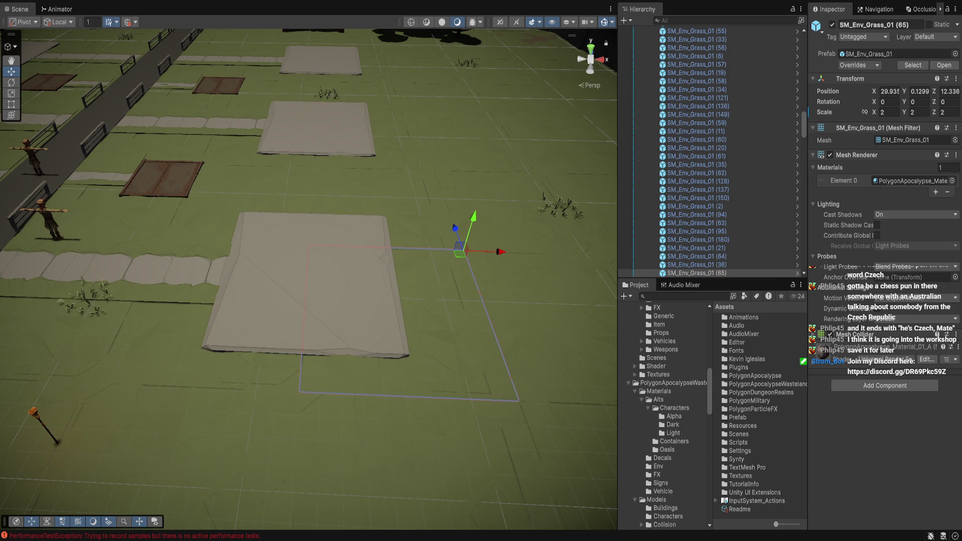
pyautogui.scroll(-5, 663, 416)
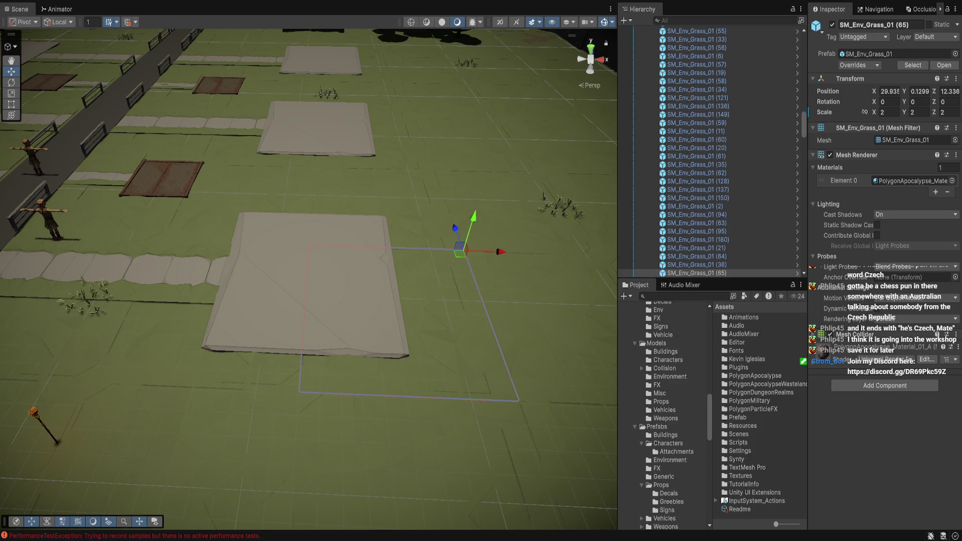
pyautogui.scroll(-8, 664, 416)
pyautogui.scroll(-8, 664, 416)
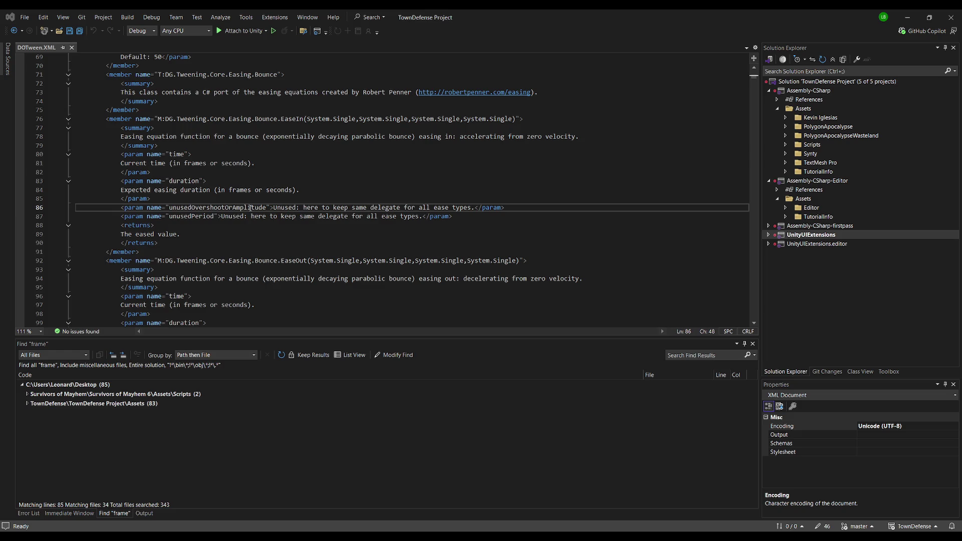
# Rerun the search, collapse the DOTween matches, and open 'int frame = Time.frameCount' in EnemyScript.cs.
pyautogui.press('Return')
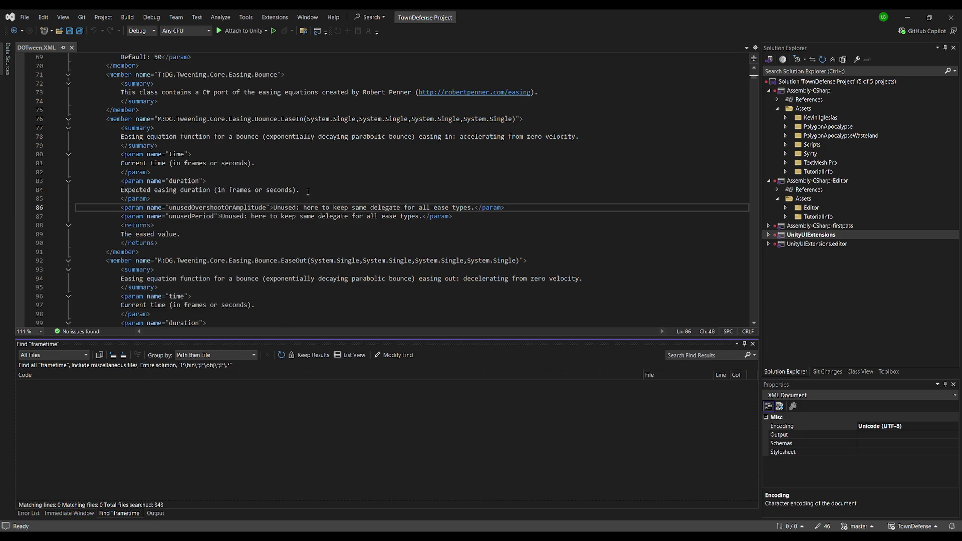
pyautogui.click(308, 192)
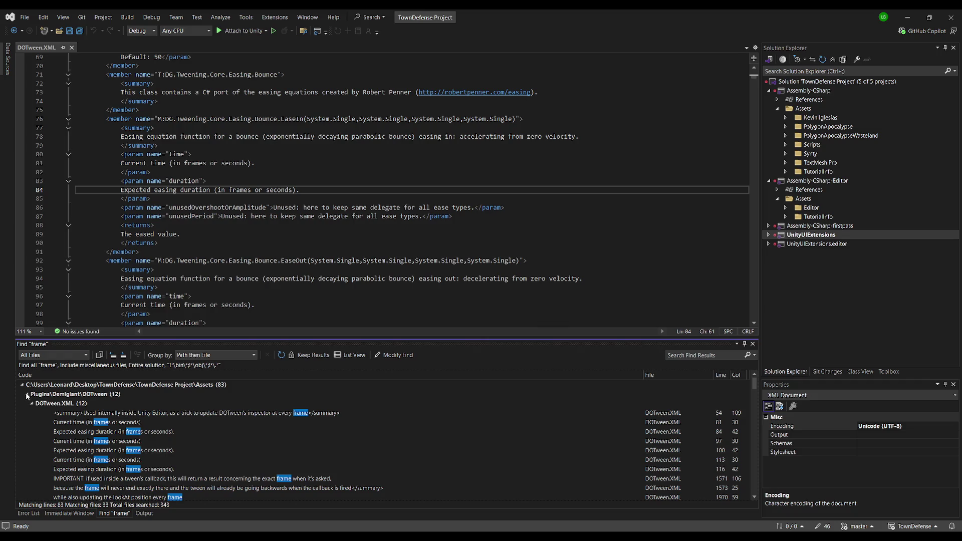
pyautogui.click(26, 395)
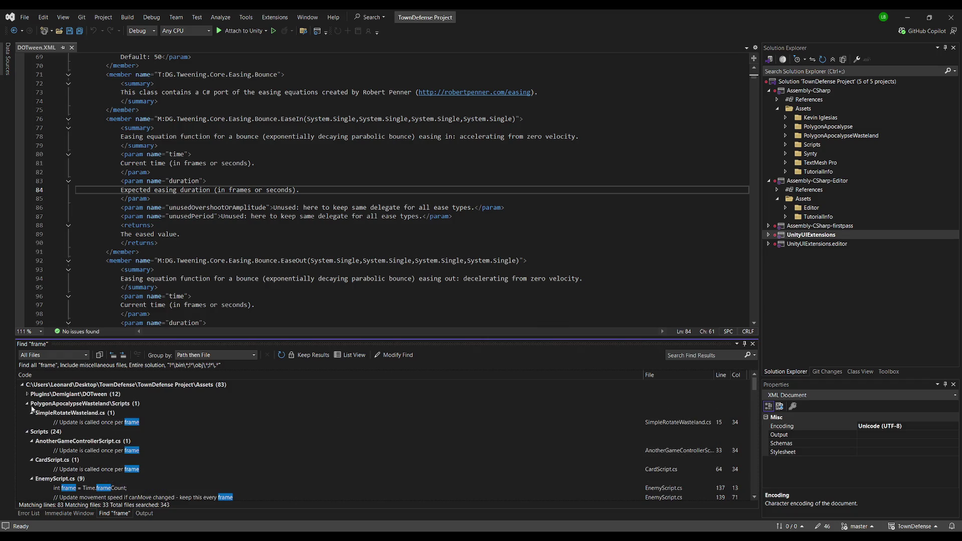
pyautogui.scroll(-1, 105, 426)
pyautogui.scroll(-2, 150, 436)
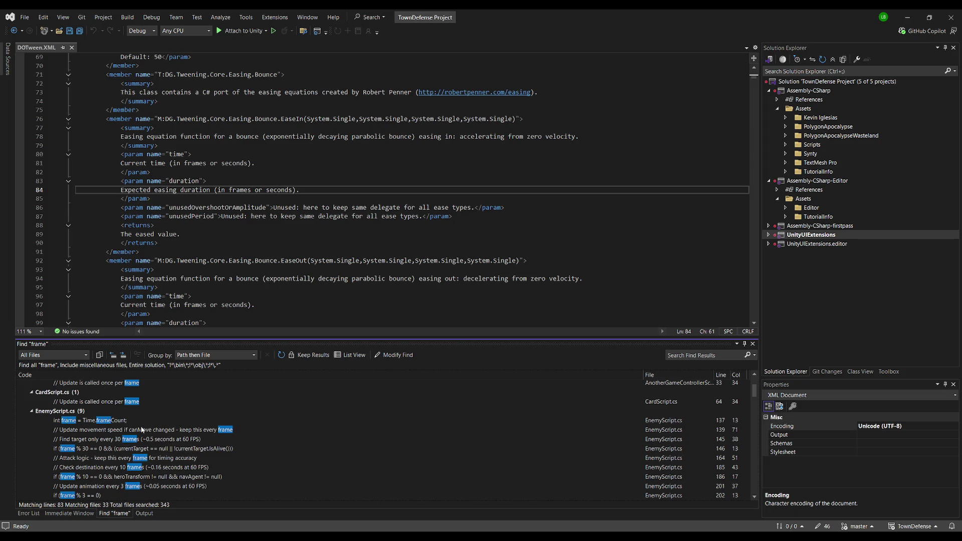
pyautogui.doubleClick(141, 421)
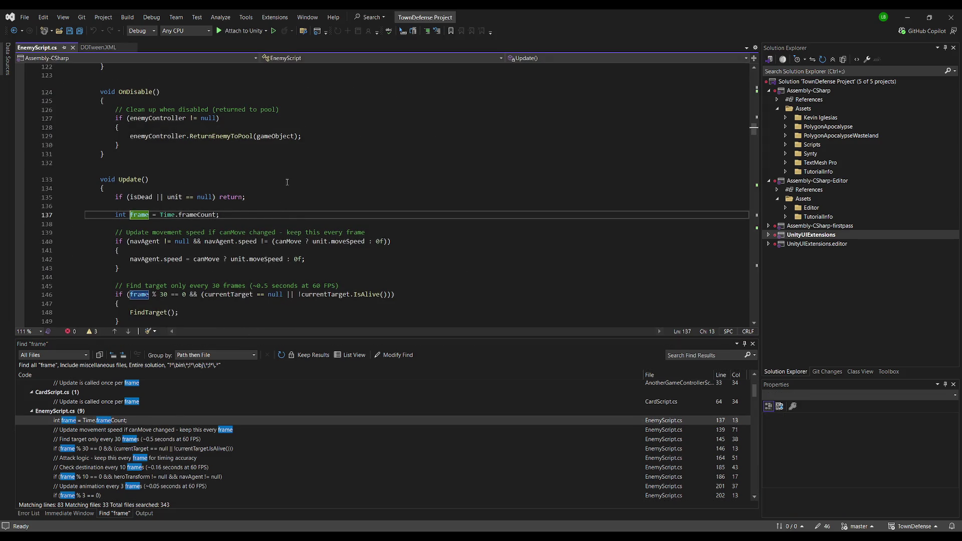
# Scroll through the Update method of EnemyScript.cs.
pyautogui.scroll(-3, 287, 182)
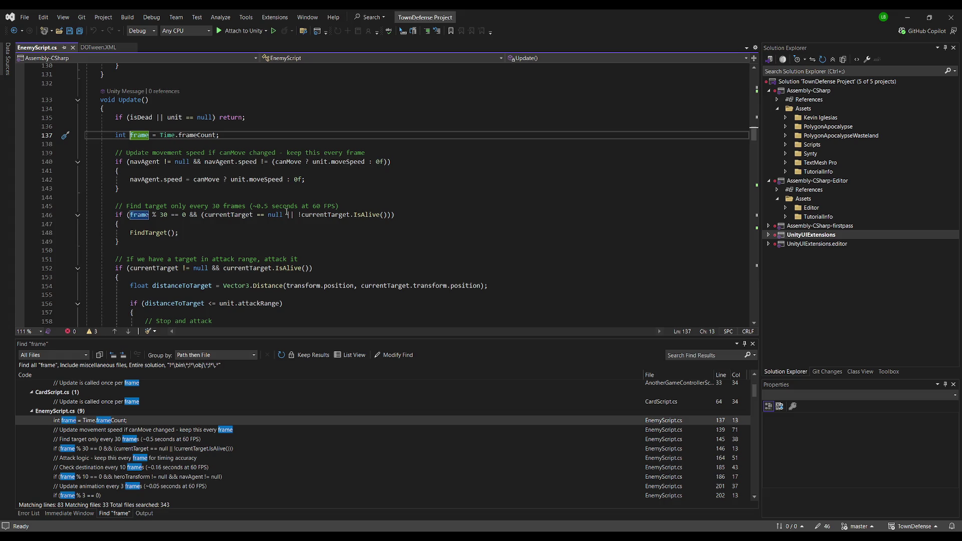
pyautogui.scroll(-12, 428, 230)
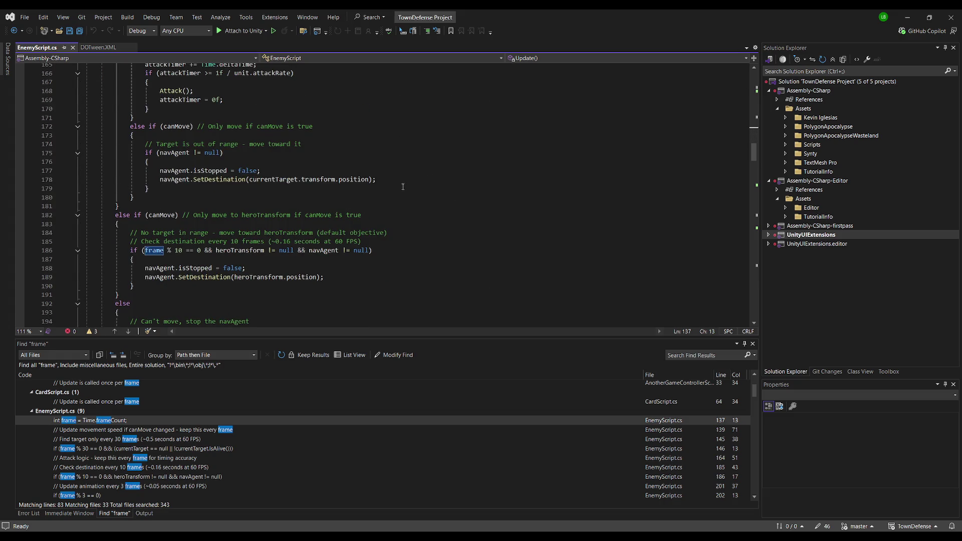
pyautogui.scroll(-6, 404, 186)
pyautogui.scroll(-2, 237, 449)
pyautogui.scroll(-2, 236, 446)
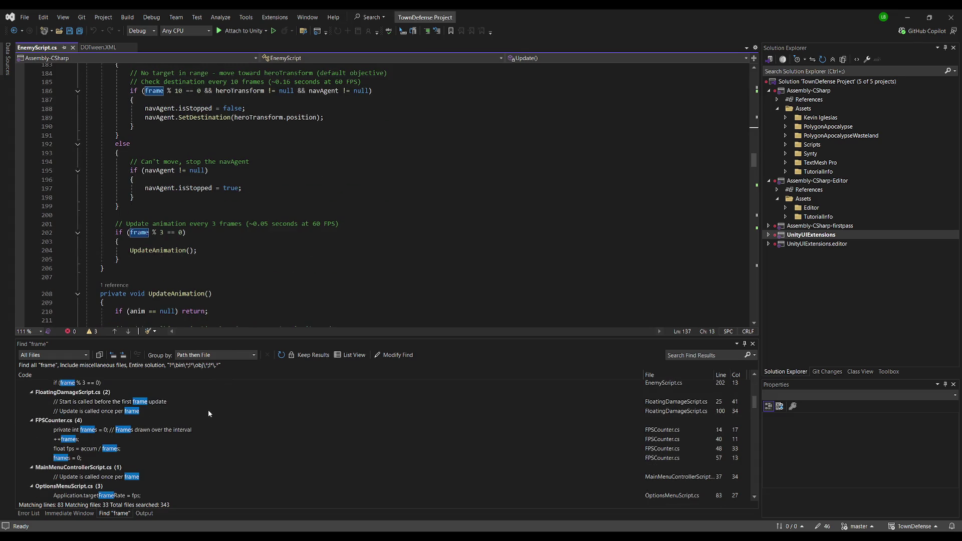
pyautogui.scroll(-2, 209, 414)
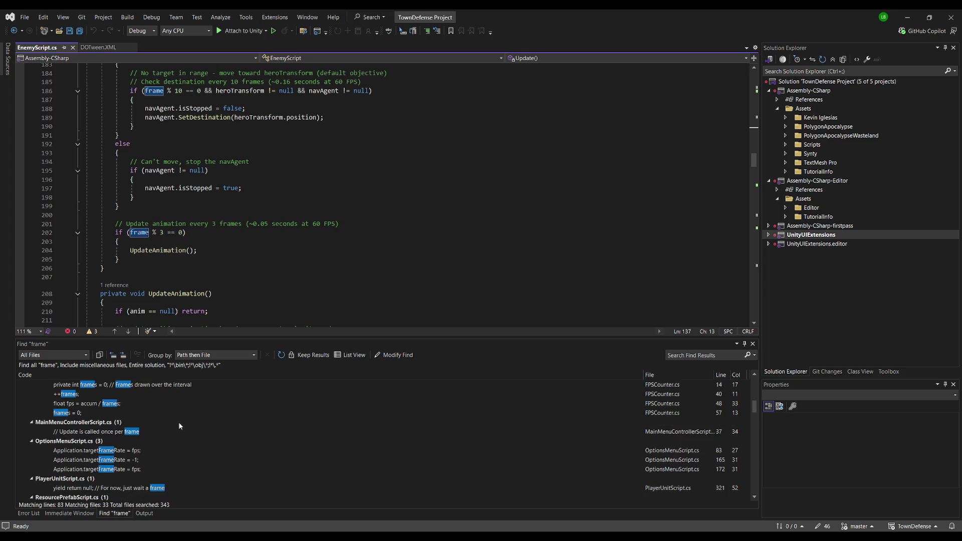
pyautogui.scroll(-2, 179, 424)
pyautogui.scroll(-2, 178, 426)
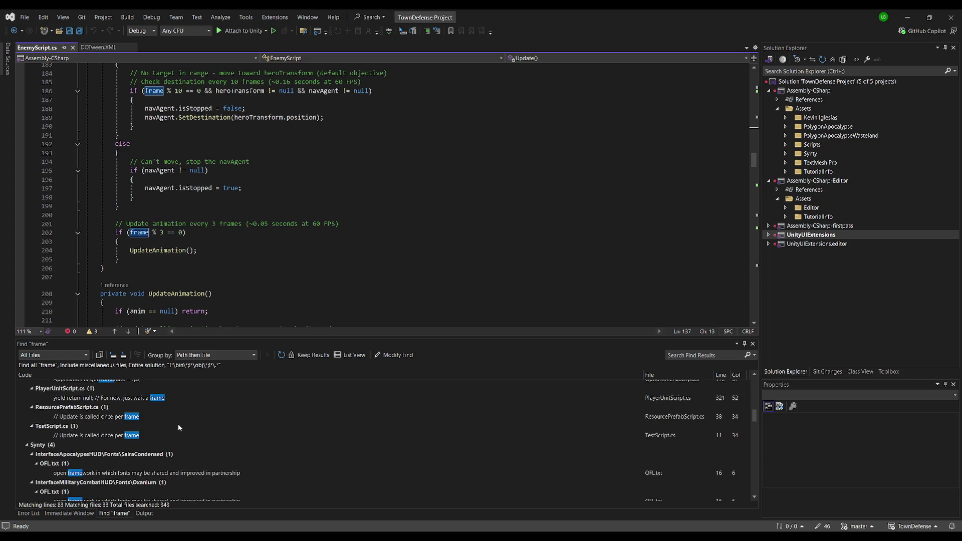
pyautogui.scroll(-2, 178, 426)
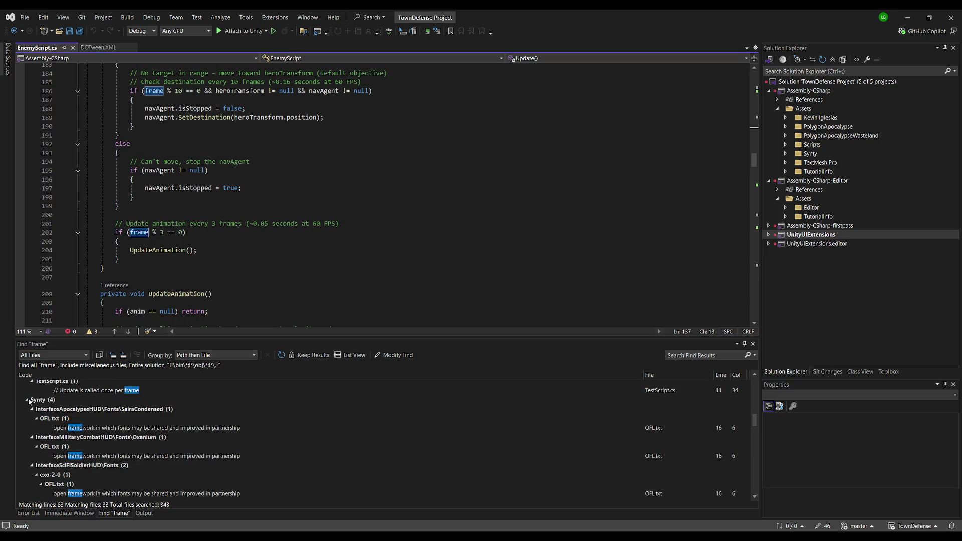
# Collapse the Synty, TextMesh Pro and UI Extensions result groups and select all of EnemyScript.cs.
pyautogui.click(28, 399)
pyautogui.click(28, 409)
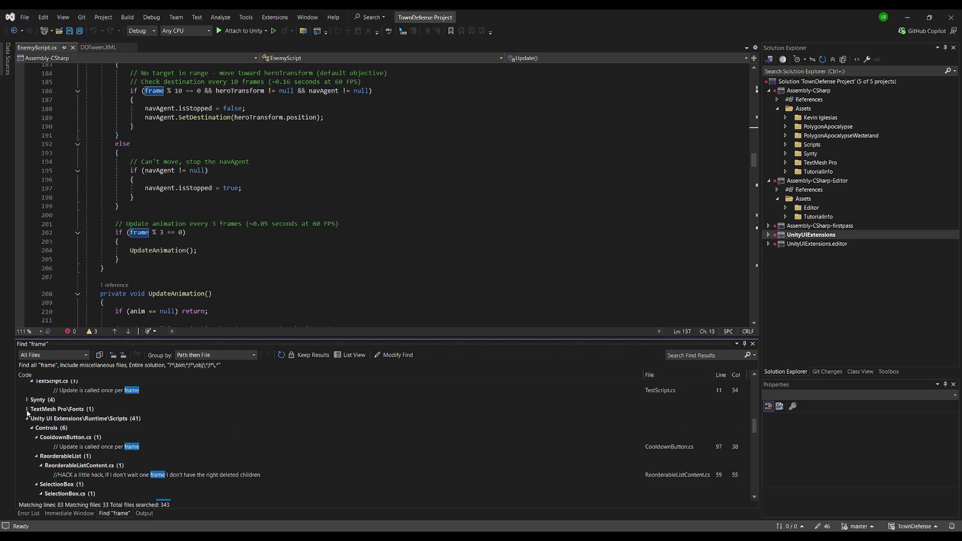
pyautogui.click(28, 419)
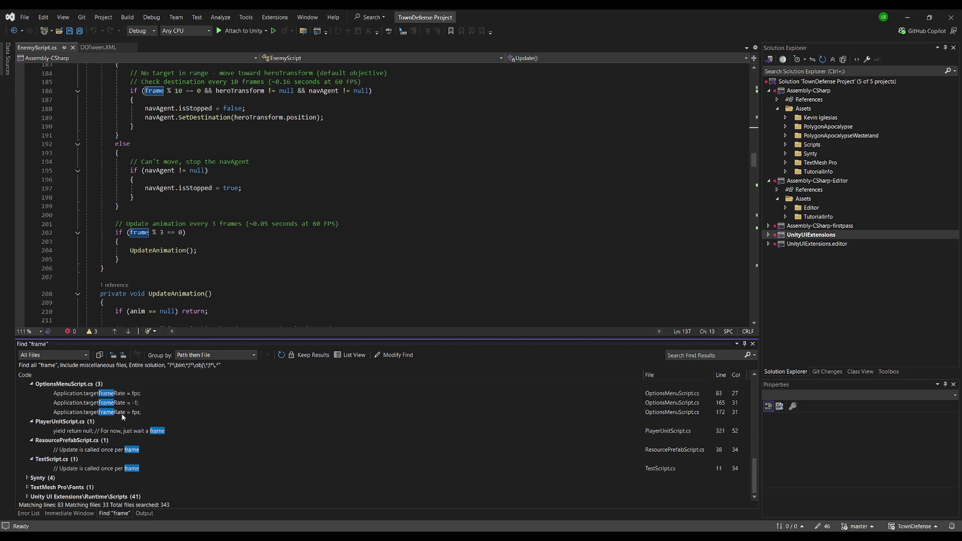
pyautogui.click(150, 268)
pyautogui.hotkey('ctrl', 'a')
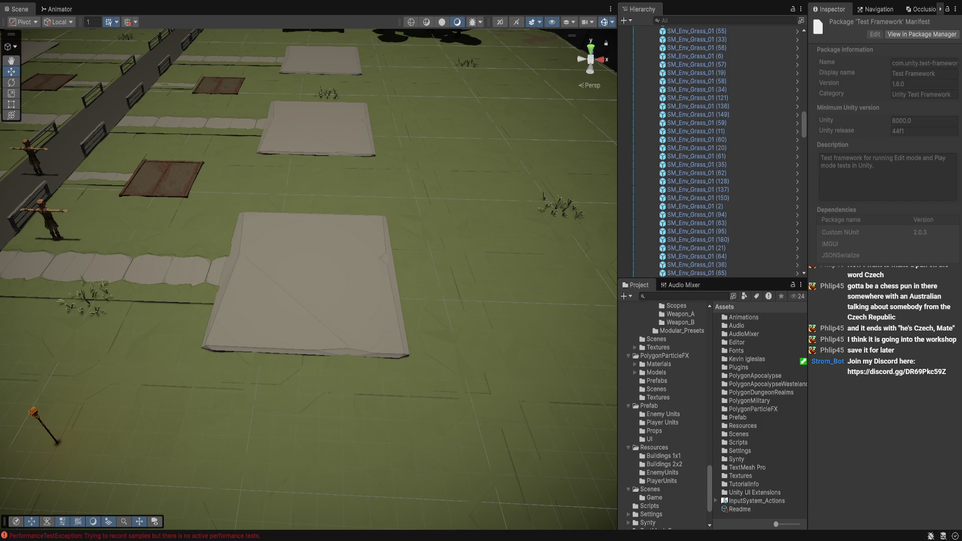
# Scroll up in the Unity Editor while testing the building pad panel in play mode.
pyautogui.scroll(15, 664, 416)
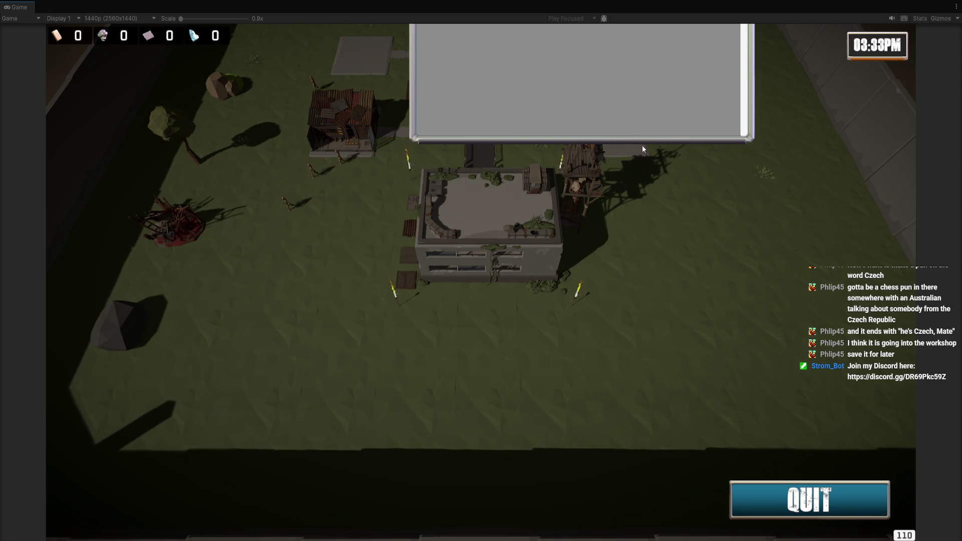
# Zoom the game camera, close the empty build panel with its X, and stop play mode.
pyautogui.scroll(-2, 706, 143)
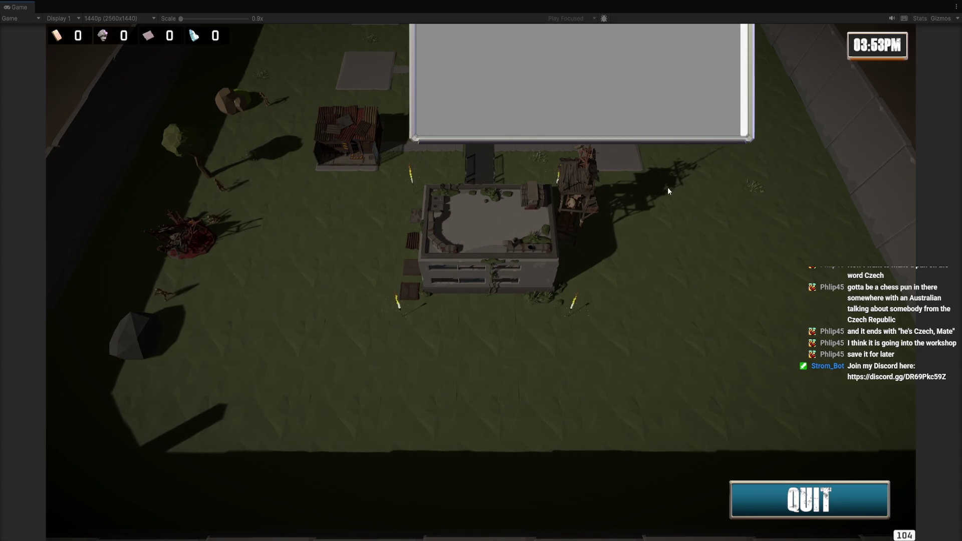
pyautogui.scroll(2, 680, 188)
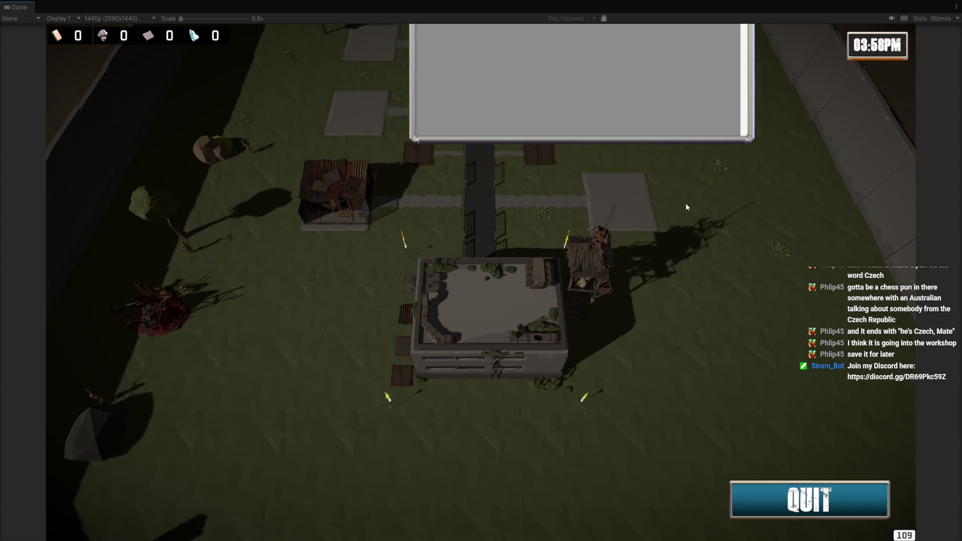
pyautogui.scroll(-2, 652, 300)
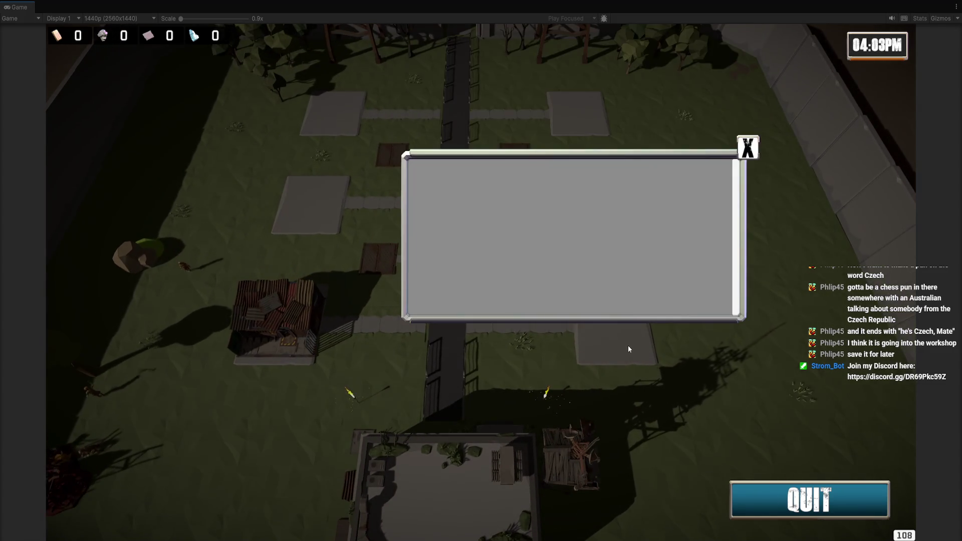
pyautogui.click(748, 148)
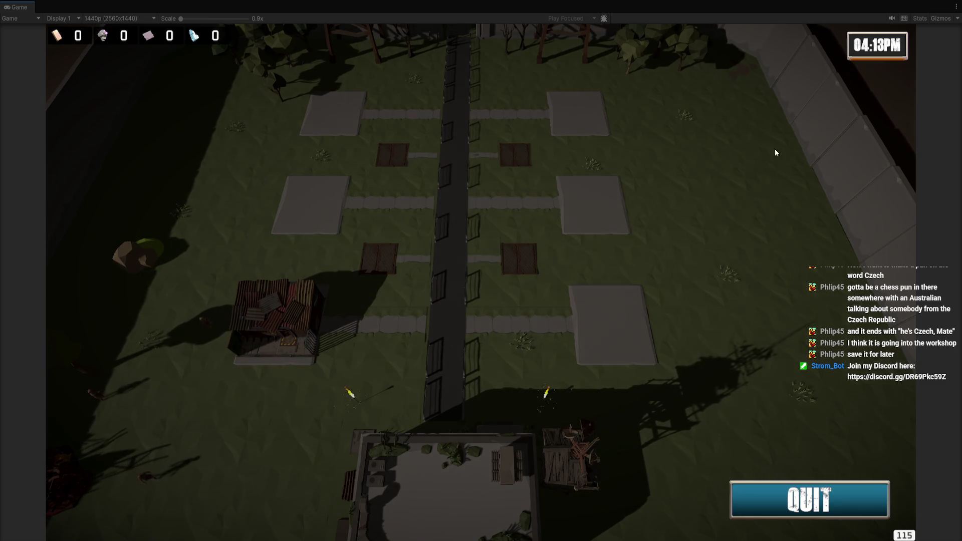
pyautogui.hotkey('ctrl', 'p')
pyautogui.hotkey('ctrl', 'p')
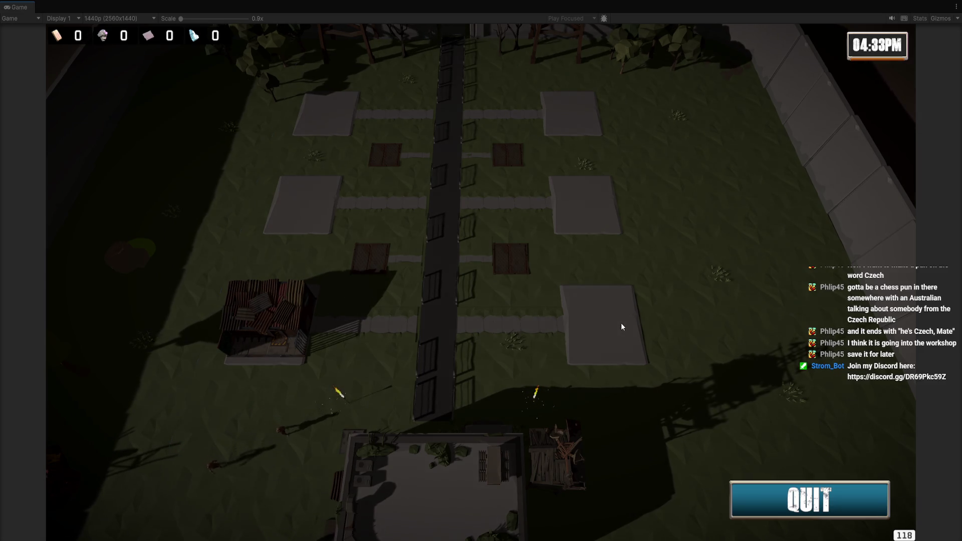
pyautogui.hotkey('ctrl', 'p')
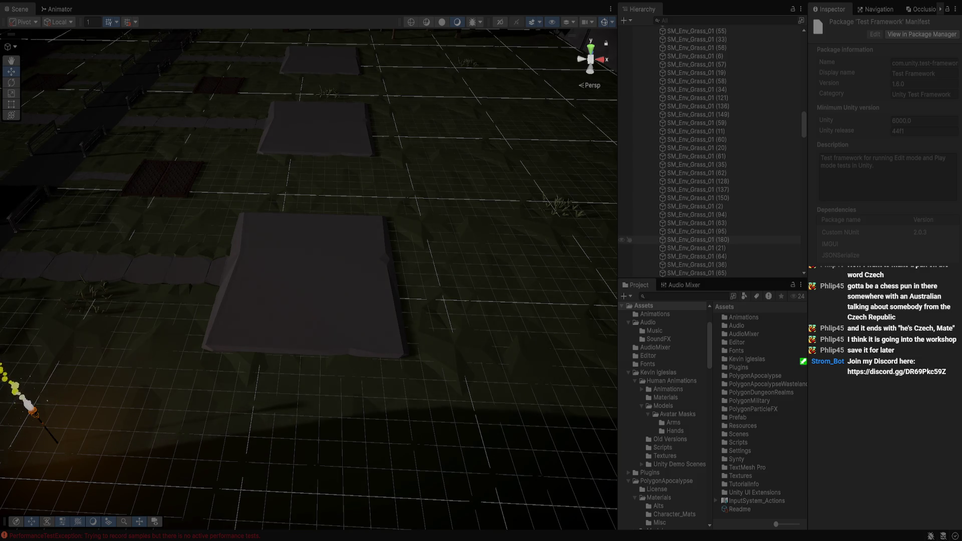
pyautogui.hotkey('alt', 'Tab')
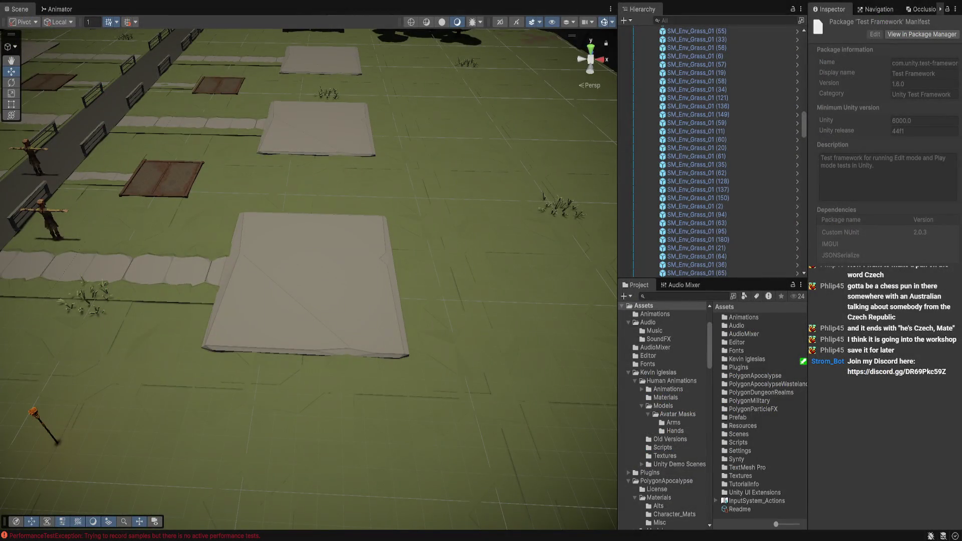
pyautogui.scroll(-5, 663, 416)
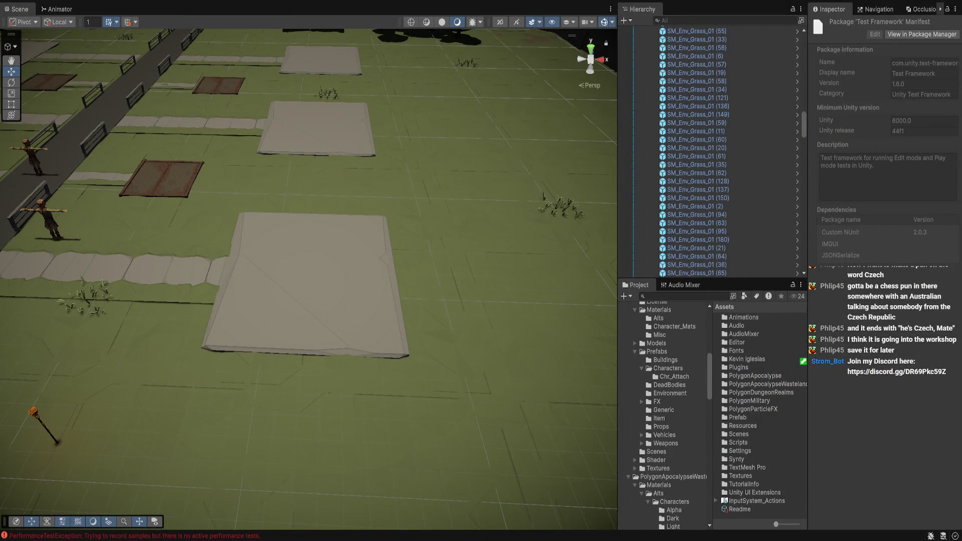
pyautogui.scroll(3, 663, 416)
pyautogui.scroll(-5, 663, 416)
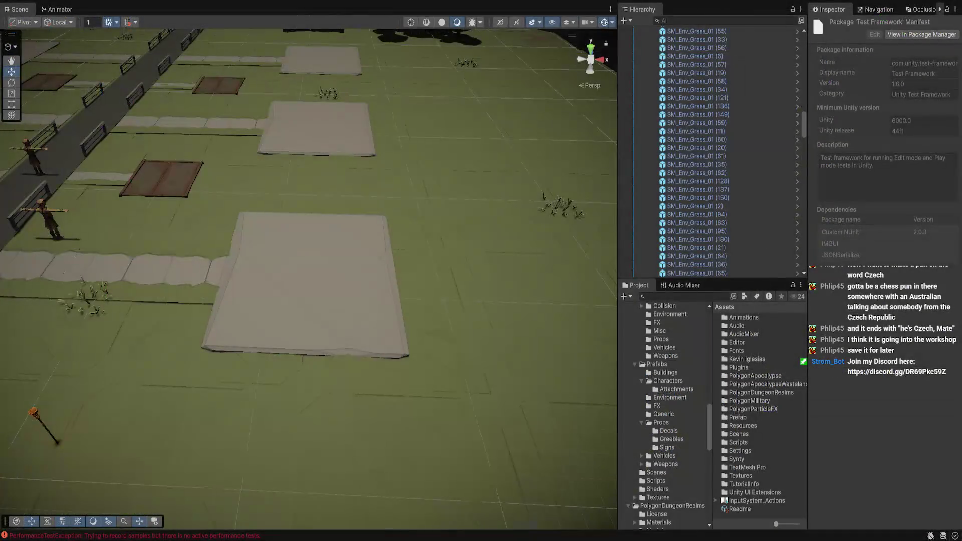
# Browse to the Prefab/UI folder and open Building Pad List Item Cost Prefab in Prefab mode.
pyautogui.scroll(3, 662, 416)
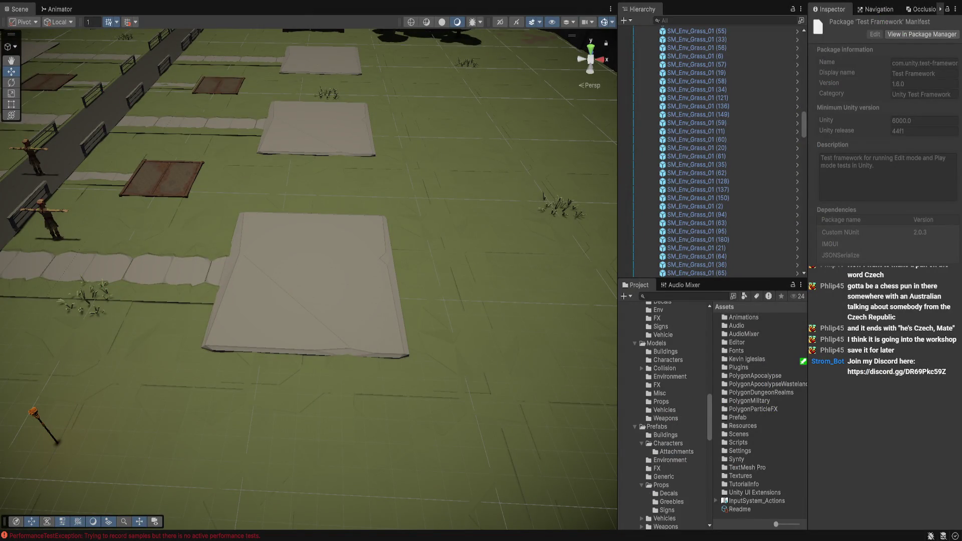
pyautogui.click(656, 426)
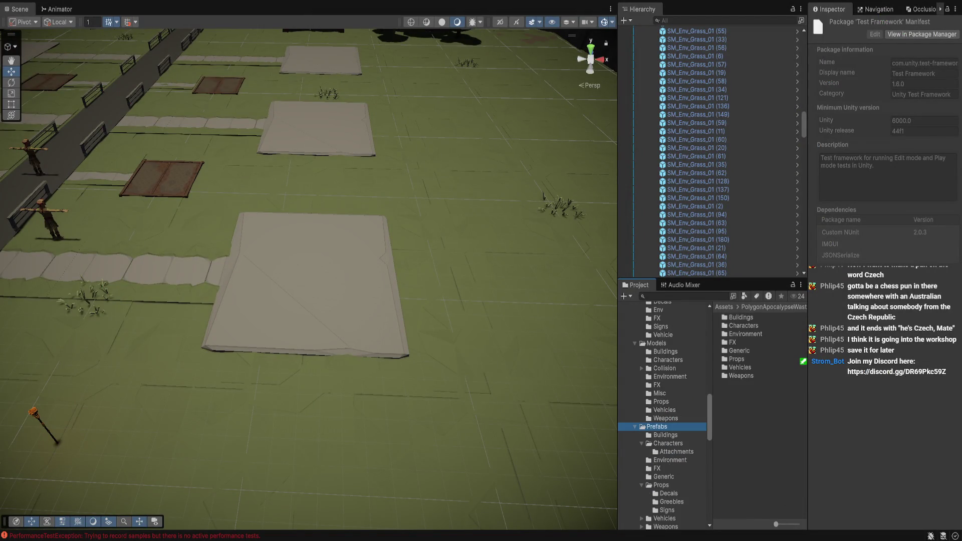
pyautogui.scroll(-5, 665, 415)
pyautogui.scroll(-4, 664, 416)
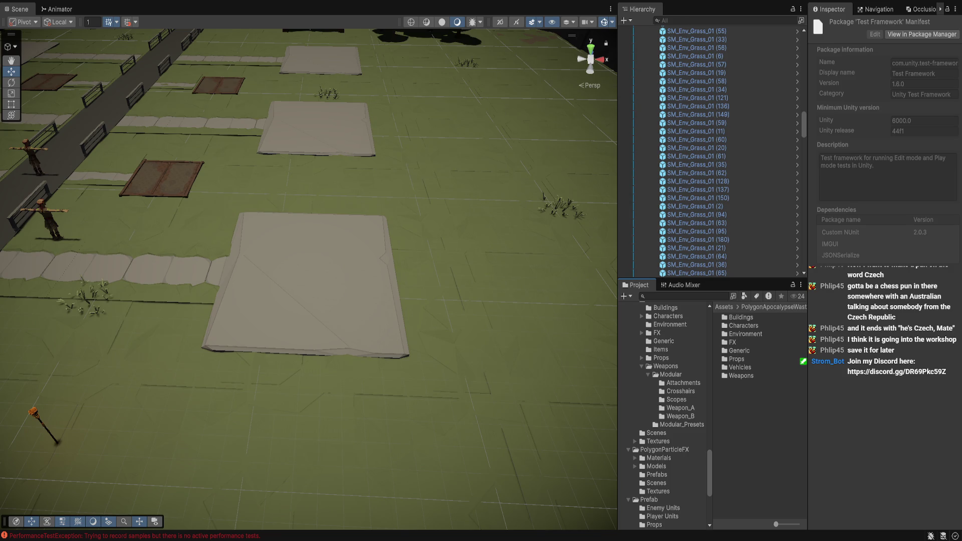
pyautogui.scroll(-3, 664, 416)
pyautogui.click(649, 408)
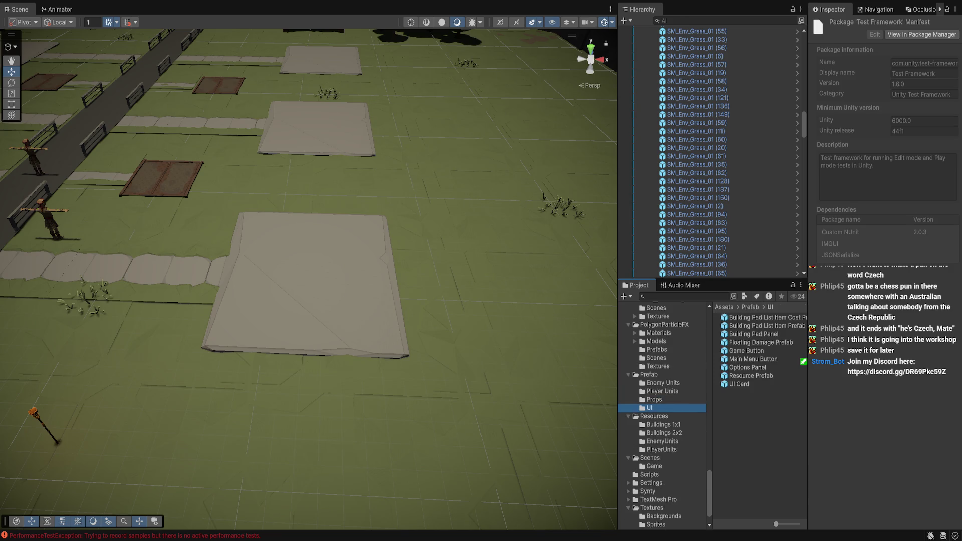
pyautogui.doubleClick(762, 317)
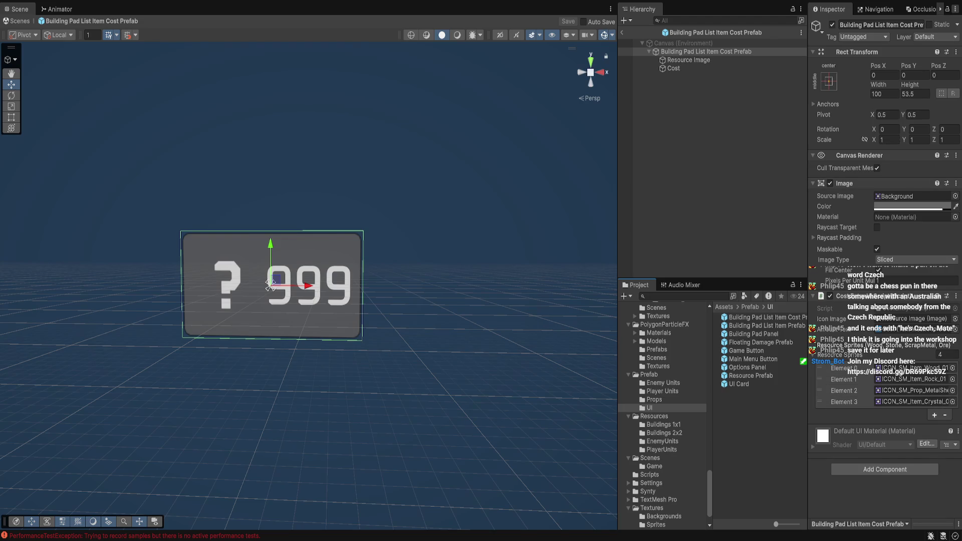
# Inspect the cost prefab's Resource Image and Cost text children in Debug view, then exit the prefab.
pyautogui.hotkey('ctrl', 'shift', 'd')
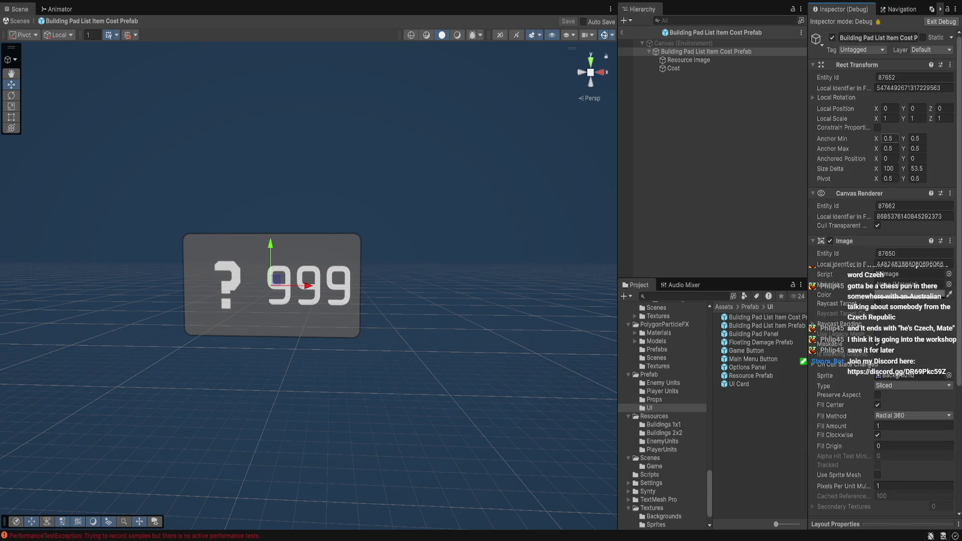
pyautogui.scroll(-5, 882, 275)
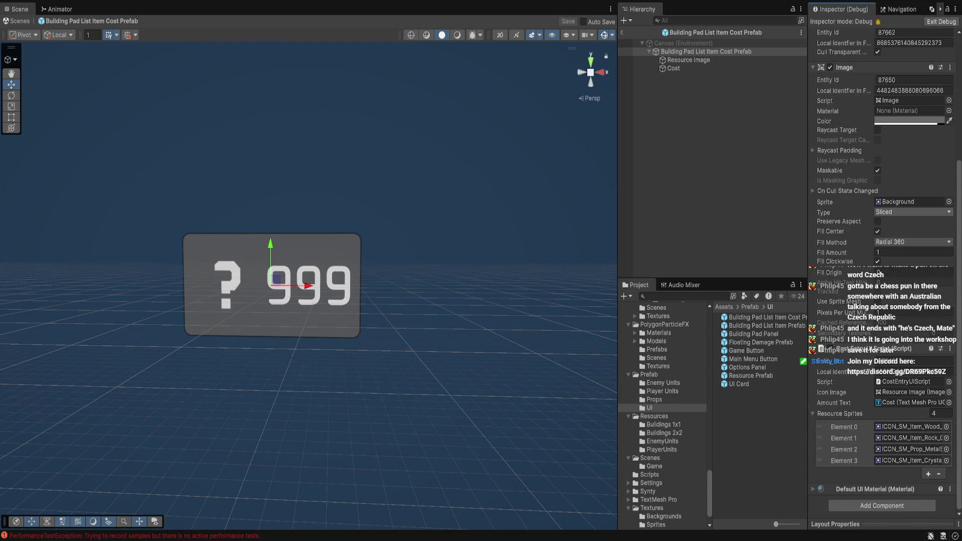
pyautogui.click(689, 59)
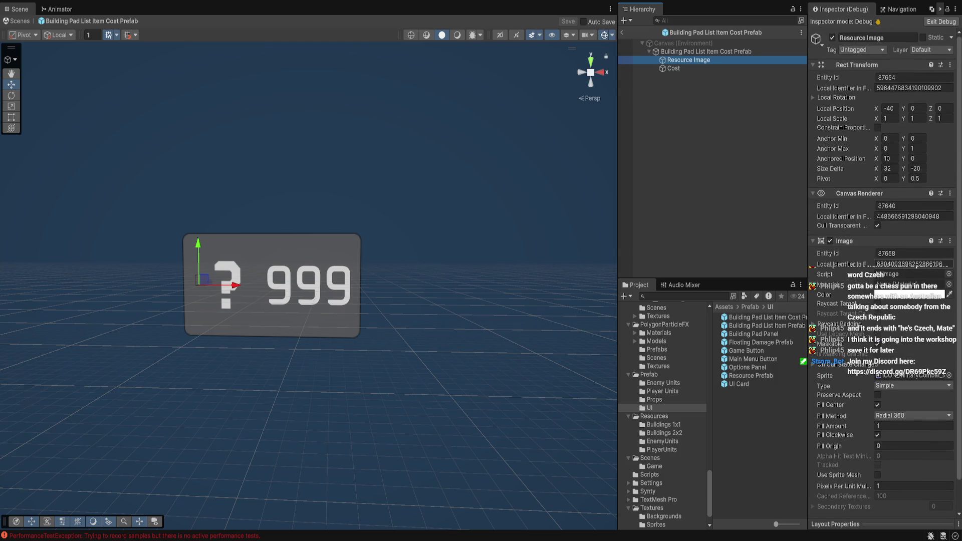
pyautogui.click(674, 68)
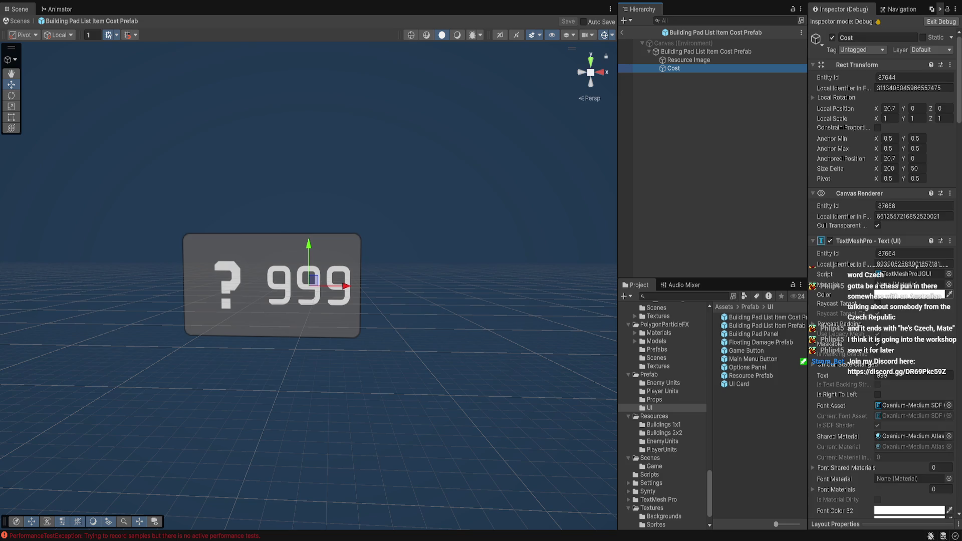
pyautogui.scroll(-15, 882, 276)
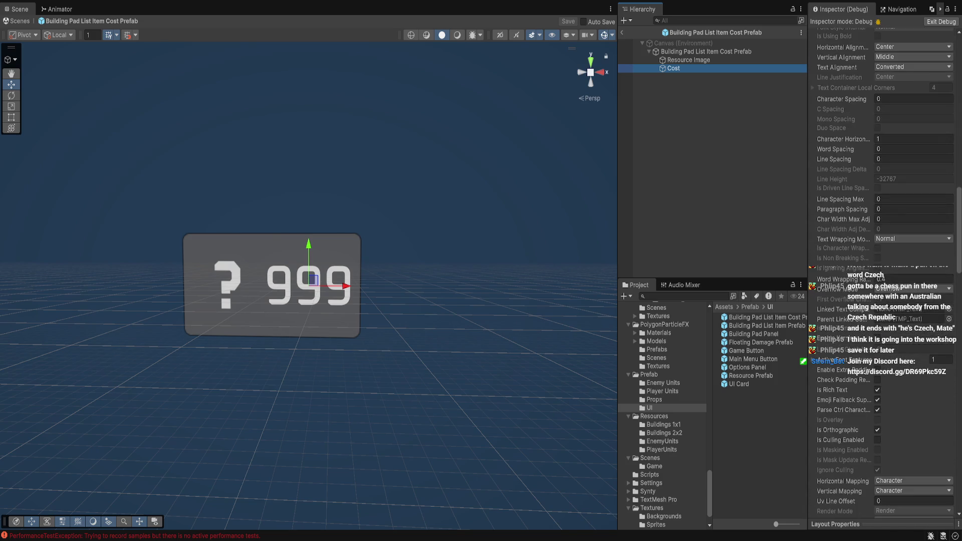
pyautogui.scroll(-10, 882, 276)
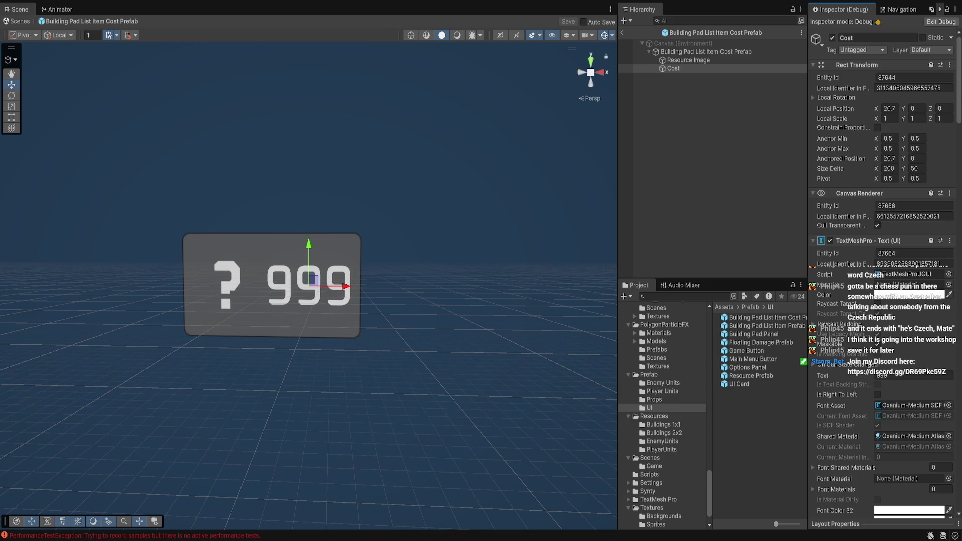
pyautogui.click(632, 32)
pyautogui.click(622, 32)
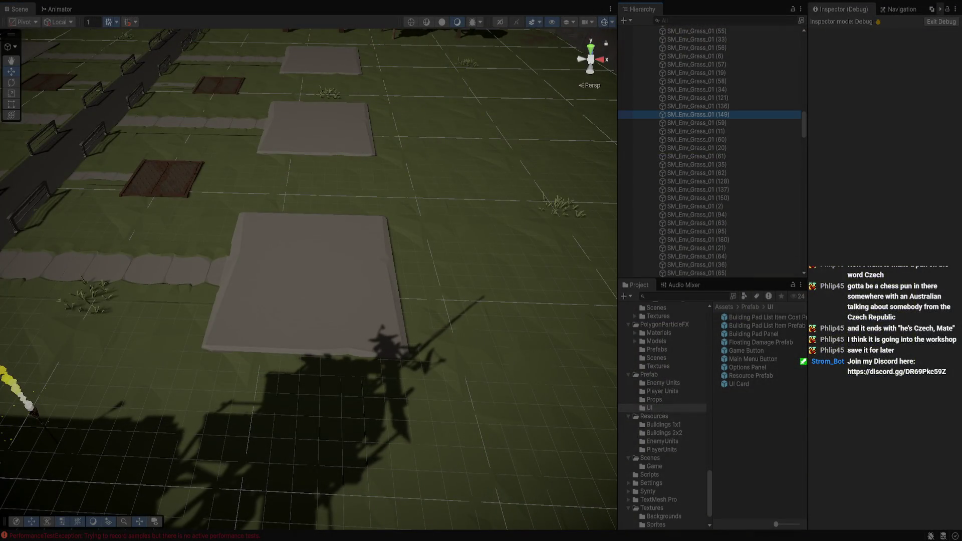
# Select the spawned Building Pad Panel(Clone) under Game Canvas, expand it and frame it in view.
pyautogui.press('Left')
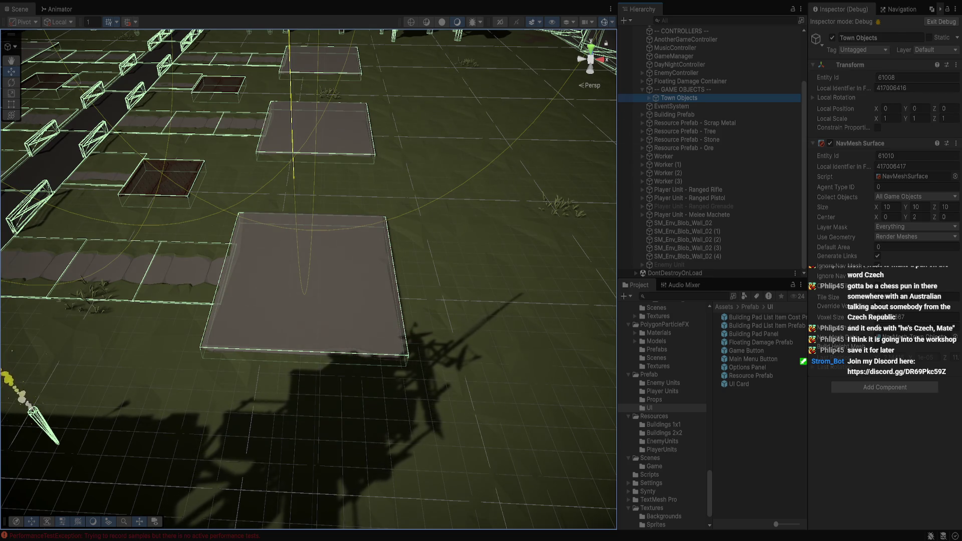
pyautogui.press('Left')
pyautogui.scroll(5, 709, 150)
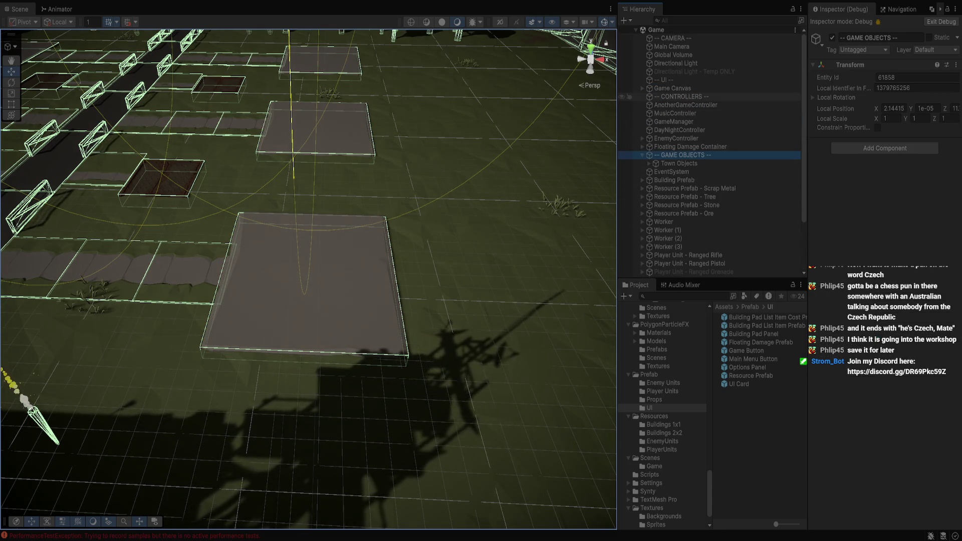
pyautogui.click(673, 88)
pyautogui.click(695, 130)
pyautogui.press('Right')
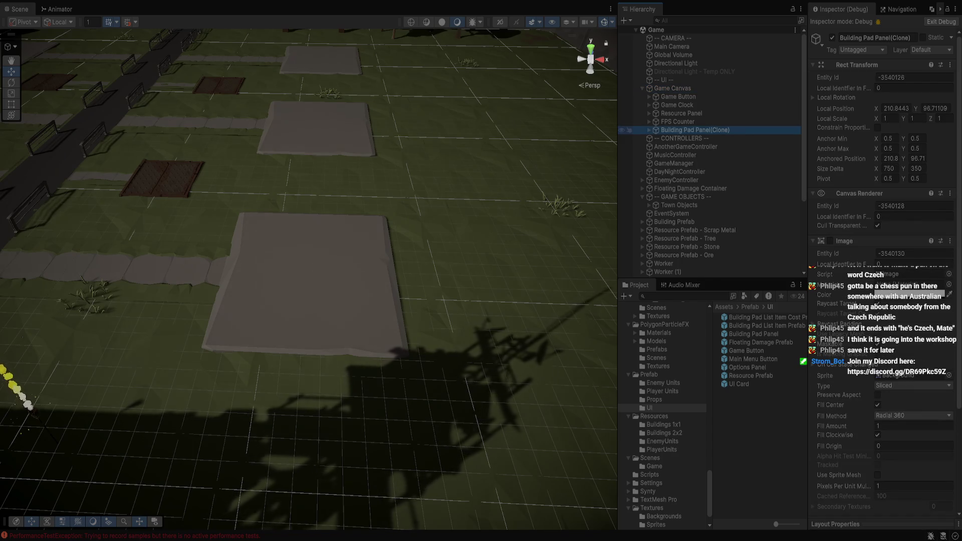
pyautogui.press('f')
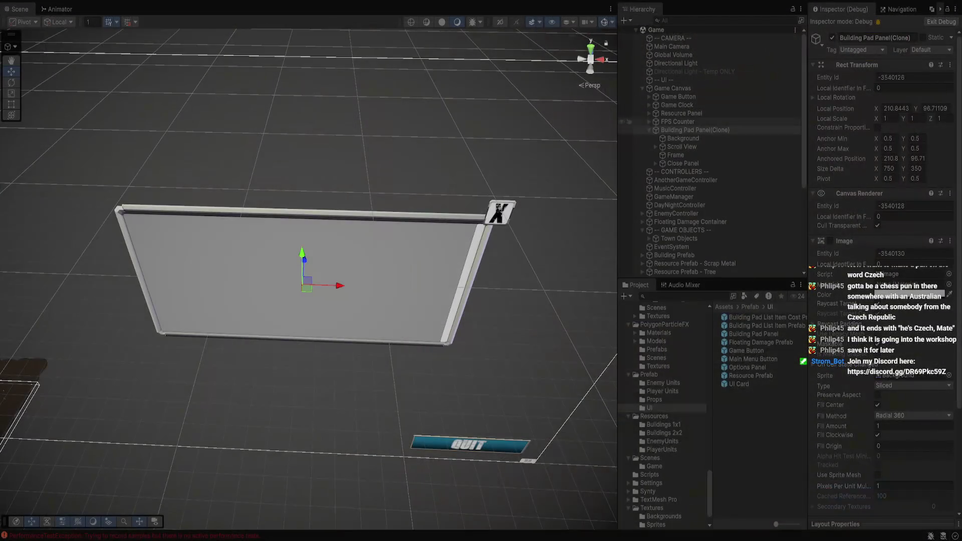
pyautogui.press('Up')
pyautogui.click(695, 130)
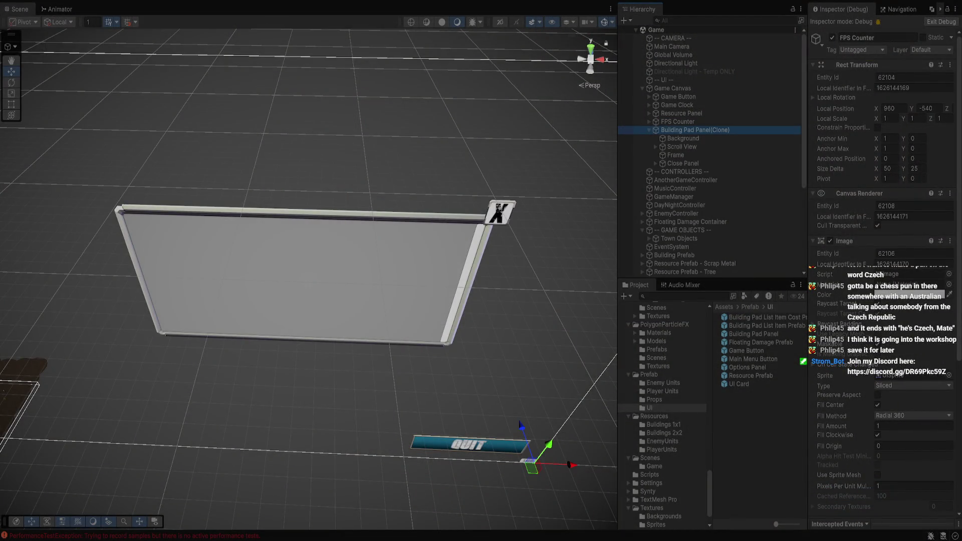
# Deactivate and reactivate the panel's Close Panel button, then pick the Building Pad Panel prefab asset.
pyautogui.click(683, 163)
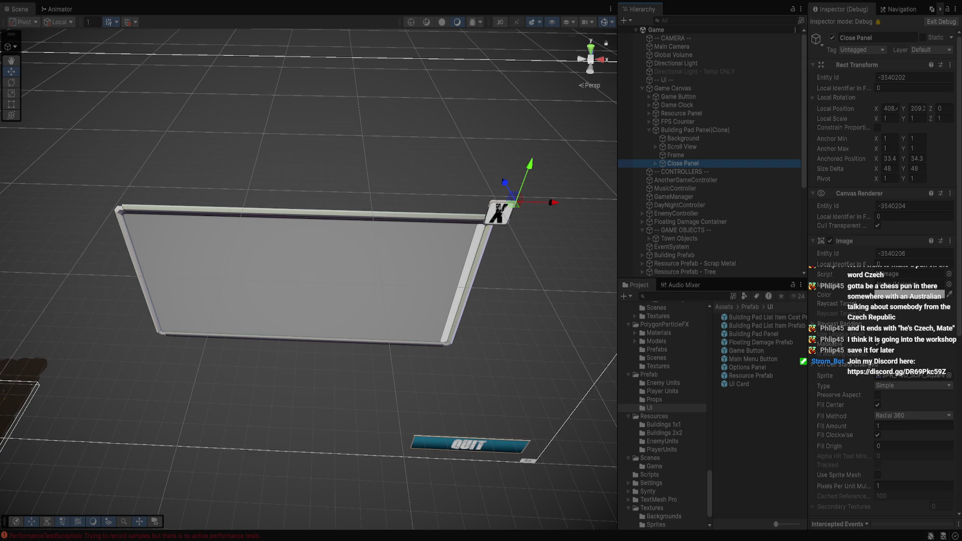
pyautogui.click(832, 38)
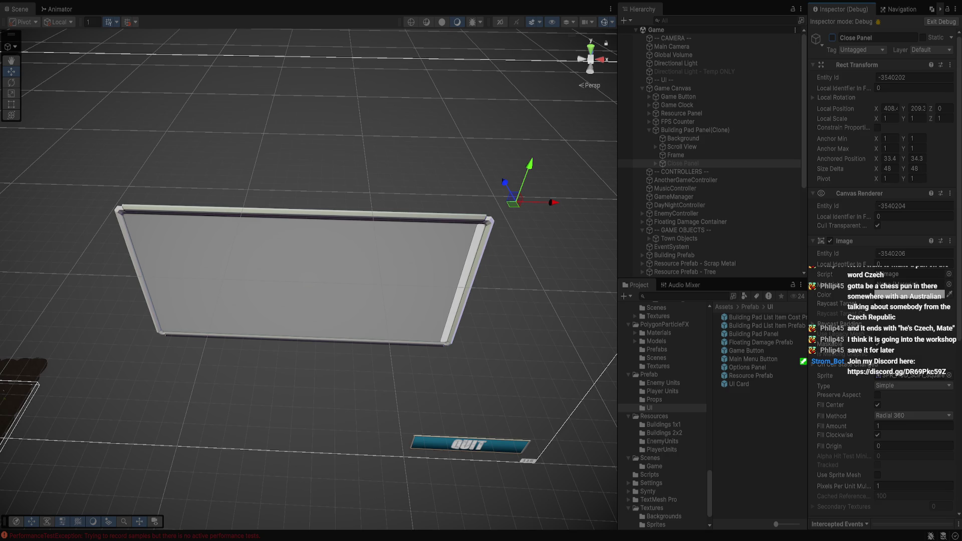
pyautogui.hotkey('alt', 'shift', 'a')
pyautogui.hotkey('alt', 'shift', 'a')
pyautogui.scroll(-10, 882, 271)
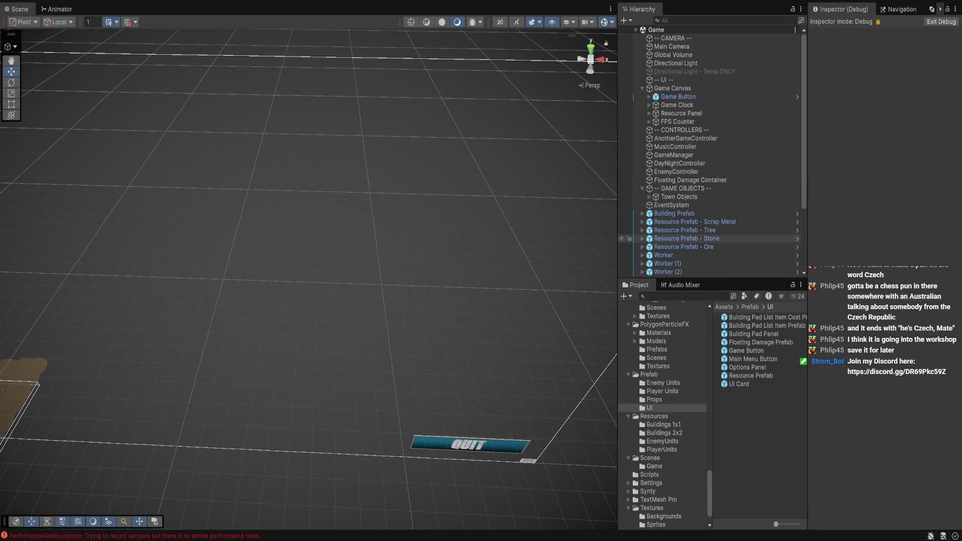
pyautogui.click(677, 122)
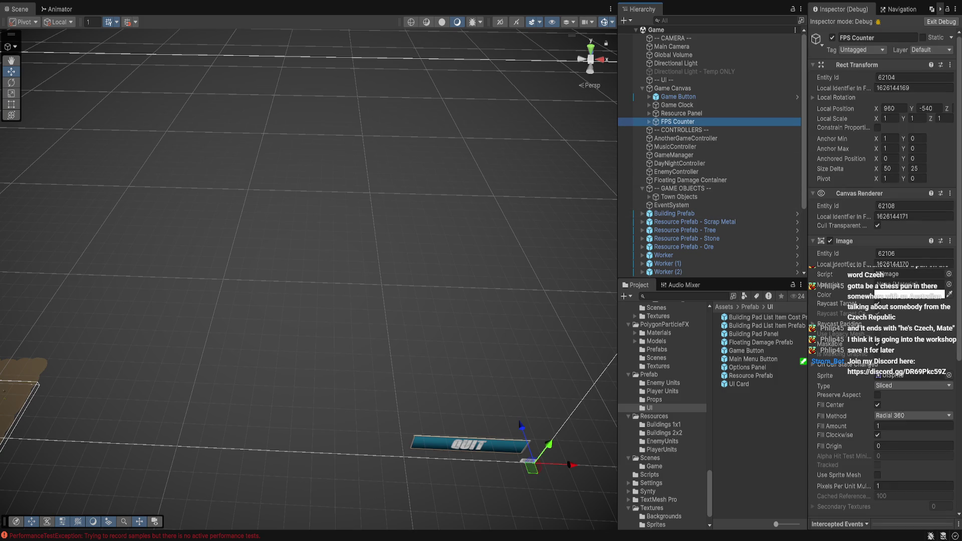
pyautogui.click(764, 317)
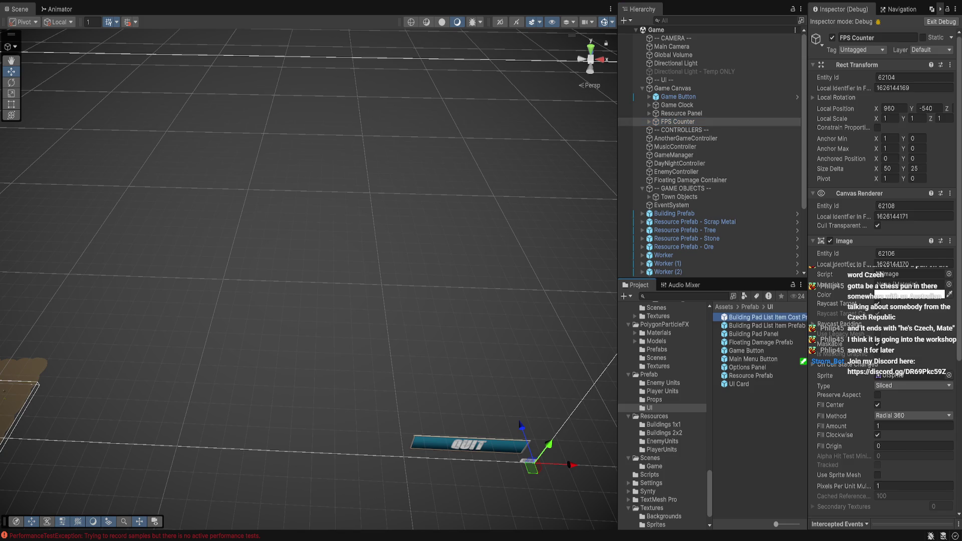
# Open the Building Pad Panel prefab, select Close Panel, and switch the Inspector to Normal view.
pyautogui.doubleClick(754, 334)
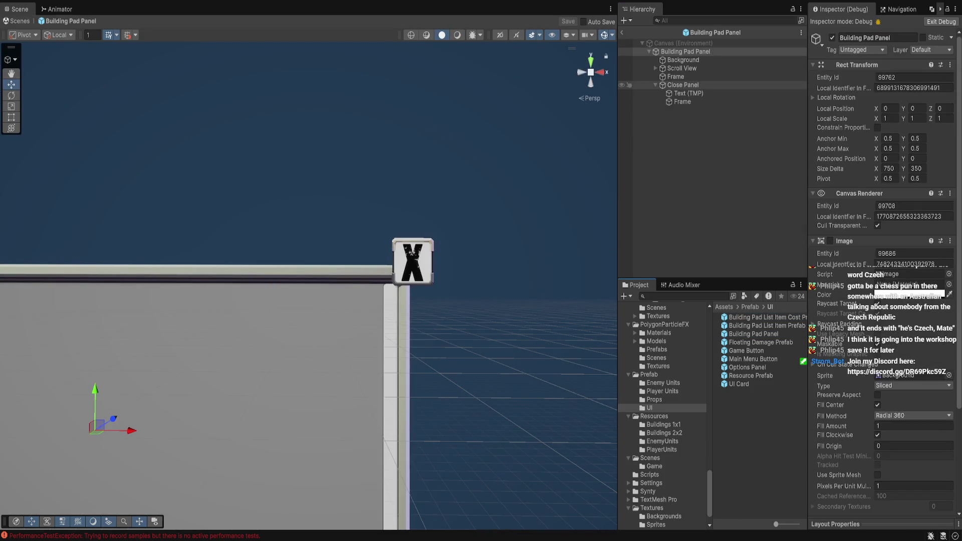
pyautogui.click(683, 84)
pyautogui.scroll(-8, 882, 271)
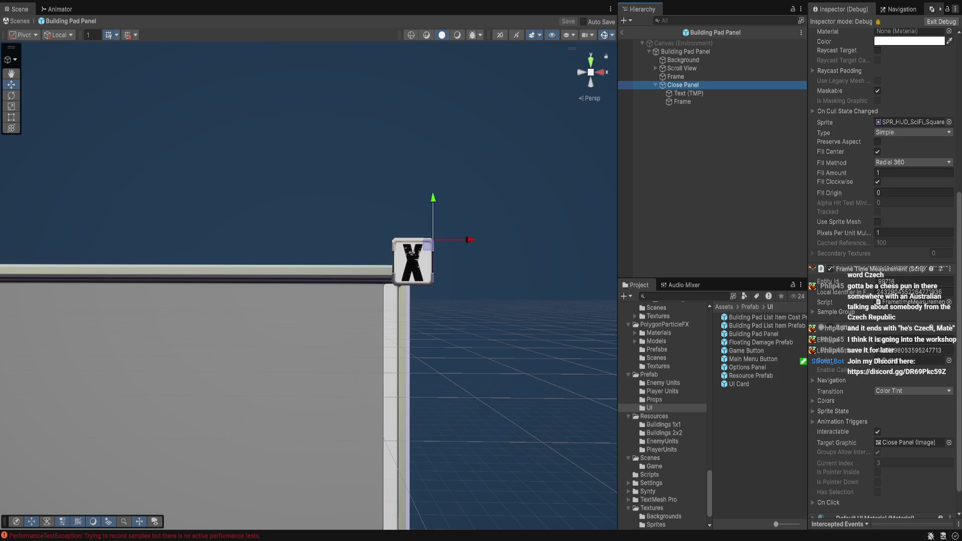
pyautogui.click(941, 21)
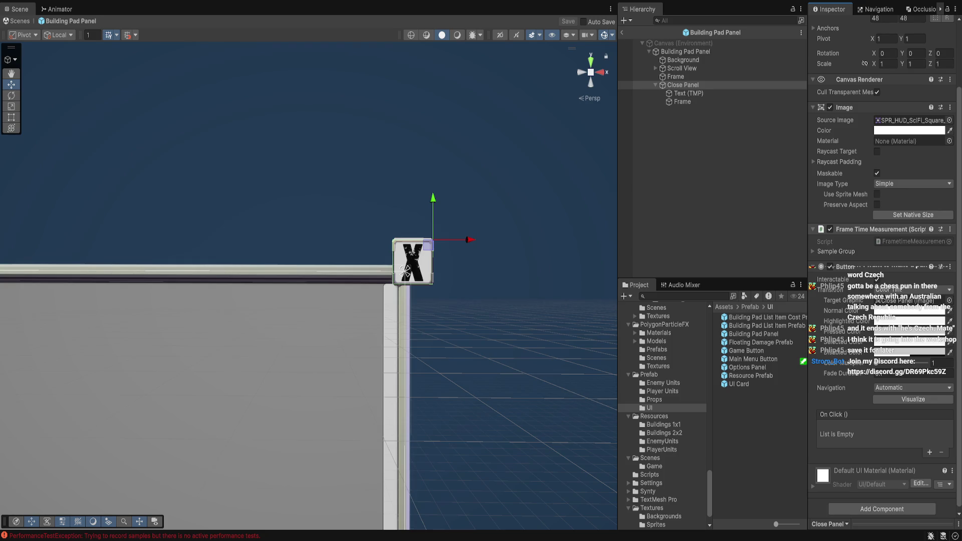
pyautogui.scroll(1, 882, 150)
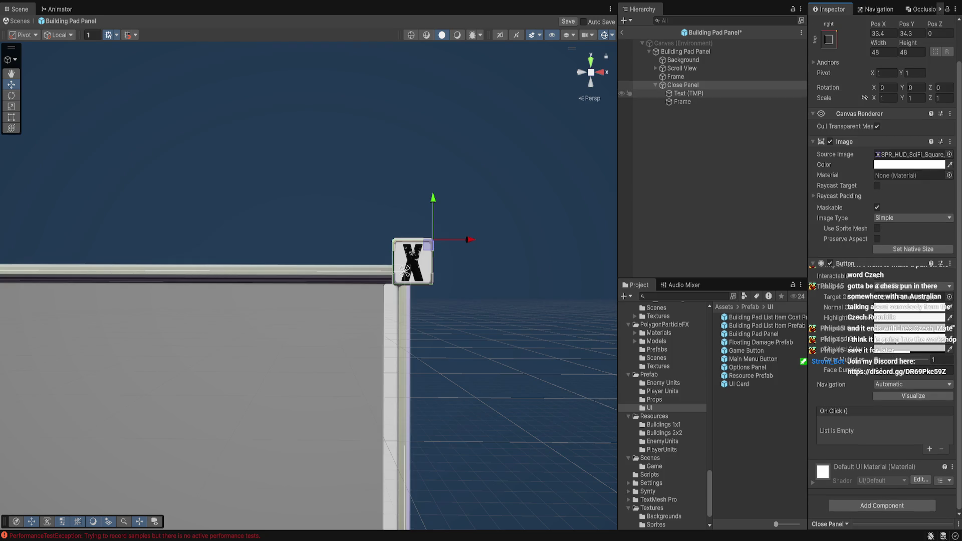
# Inspect the close button's Text (TMP) label and the Frame object, then exit the prefab.
pyautogui.click(688, 93)
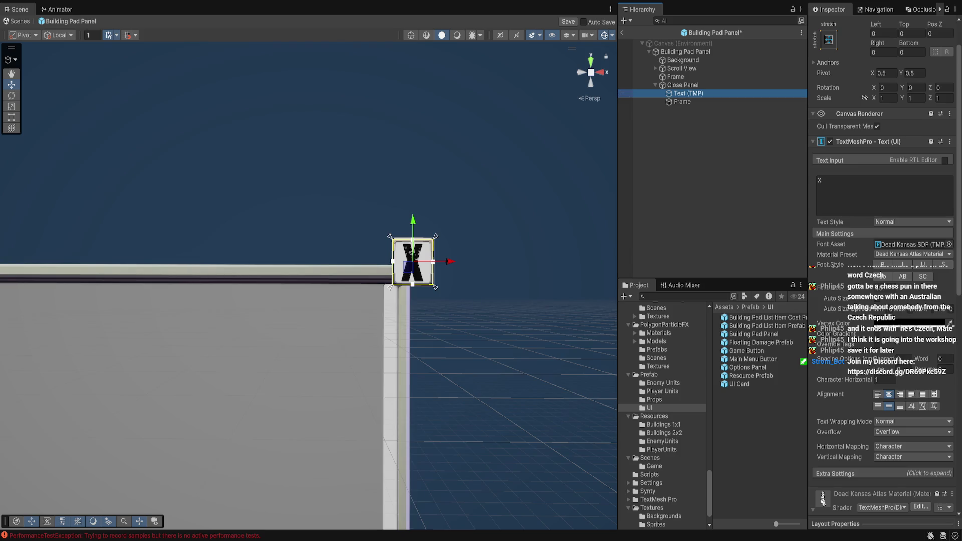
pyautogui.scroll(-10, 881, 276)
pyautogui.scroll(5, 881, 275)
pyautogui.click(682, 102)
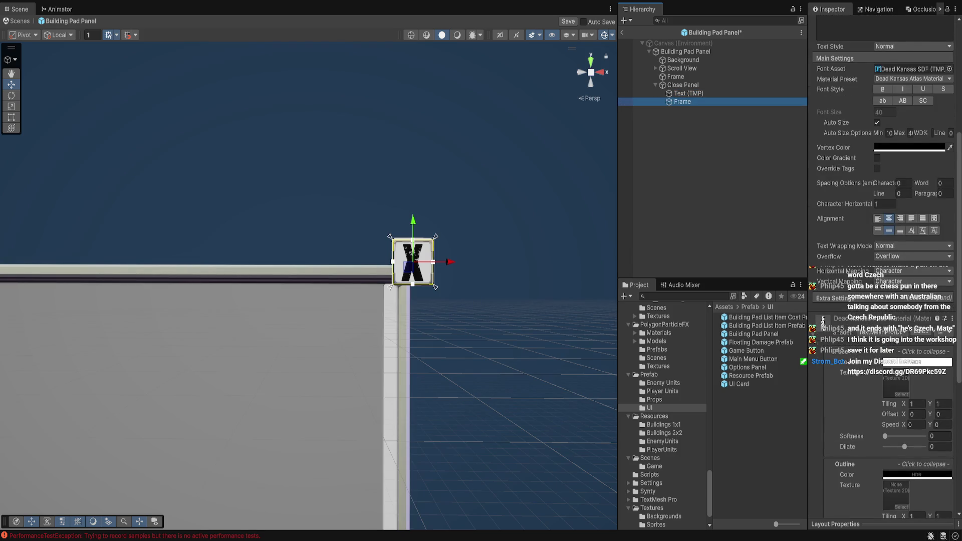
pyautogui.click(683, 85)
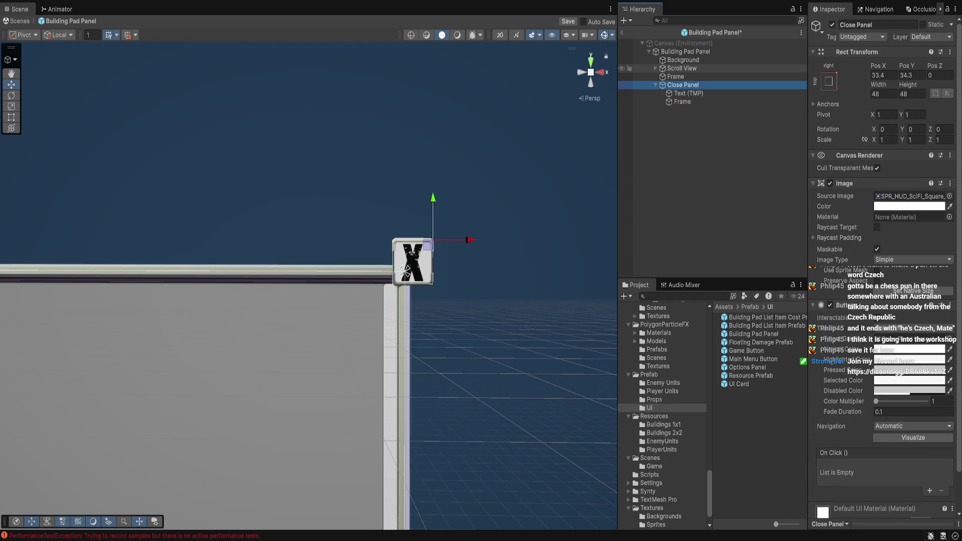
pyautogui.click(630, 76)
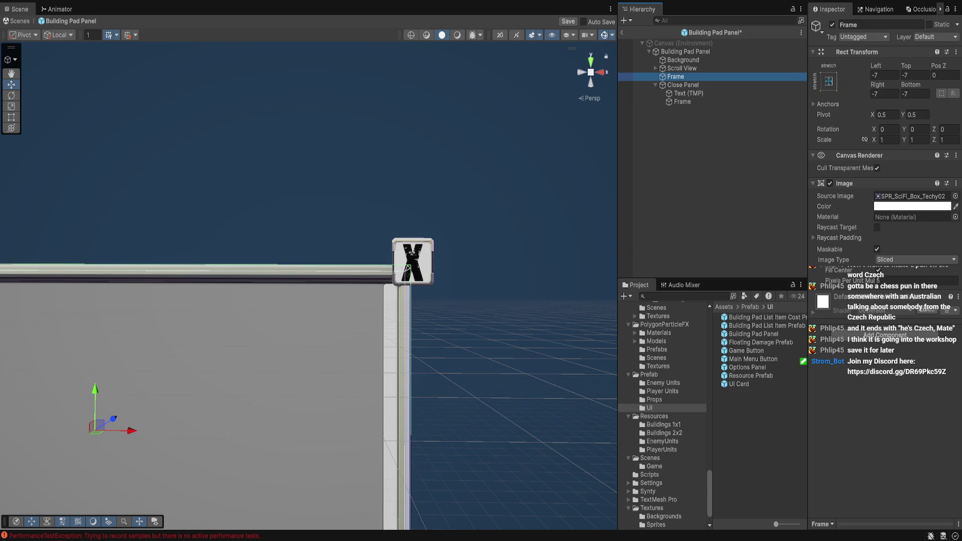
pyautogui.click(622, 32)
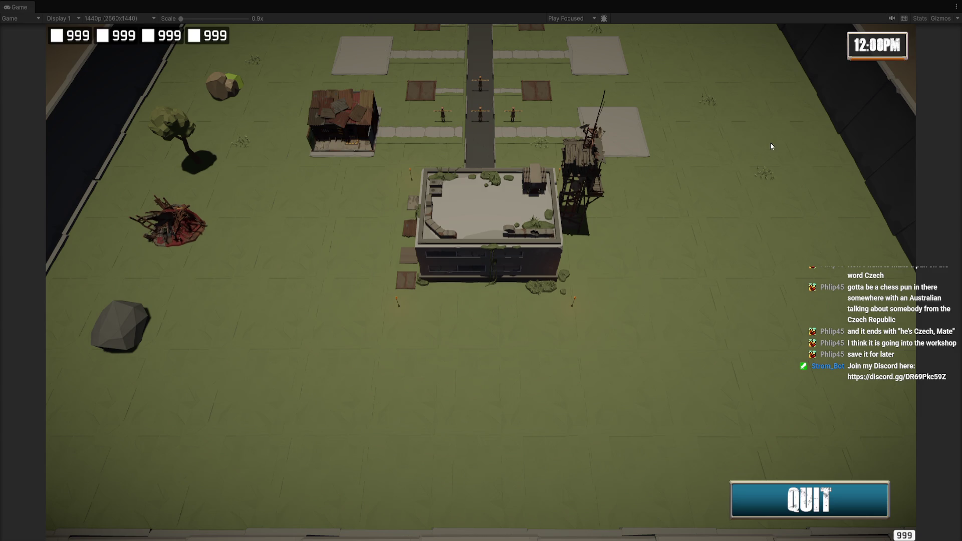
pyautogui.hotkey('ctrl', 'p')
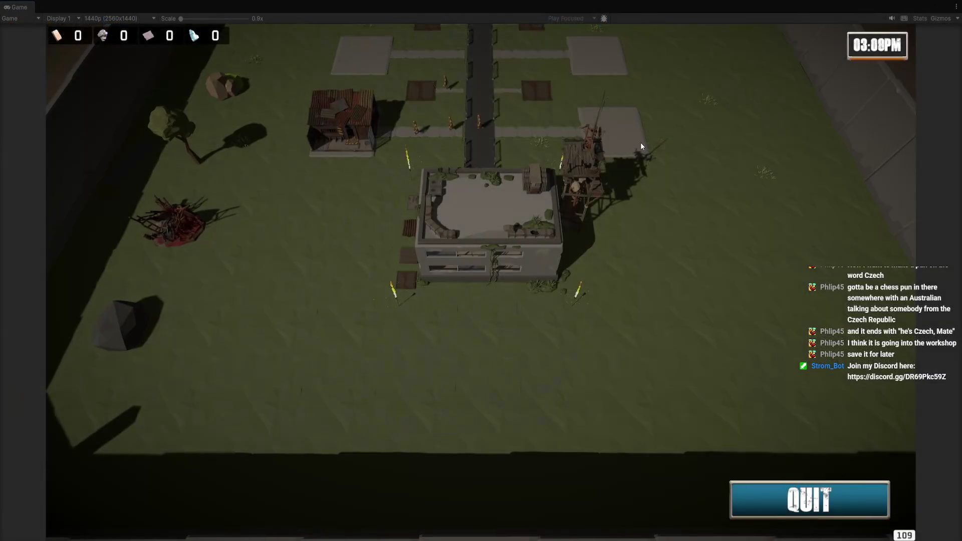
pyautogui.hotkey('ctrl', 'p')
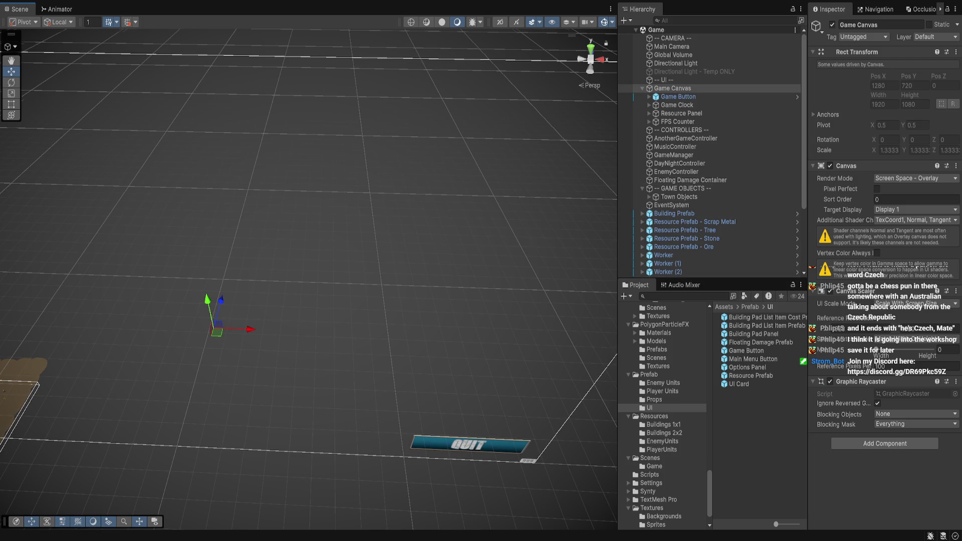
# Frame the 2x2 Platform (5) pad in the Scene view and collapse its Allowed Buildings list.
pyautogui.click(186, 297)
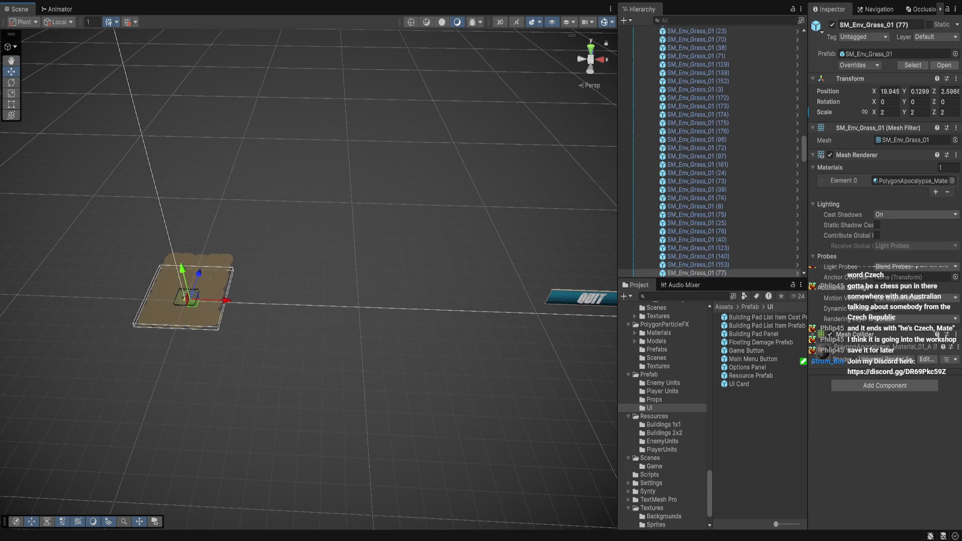
pyautogui.press('f')
pyautogui.scroll(-5, 309, 280)
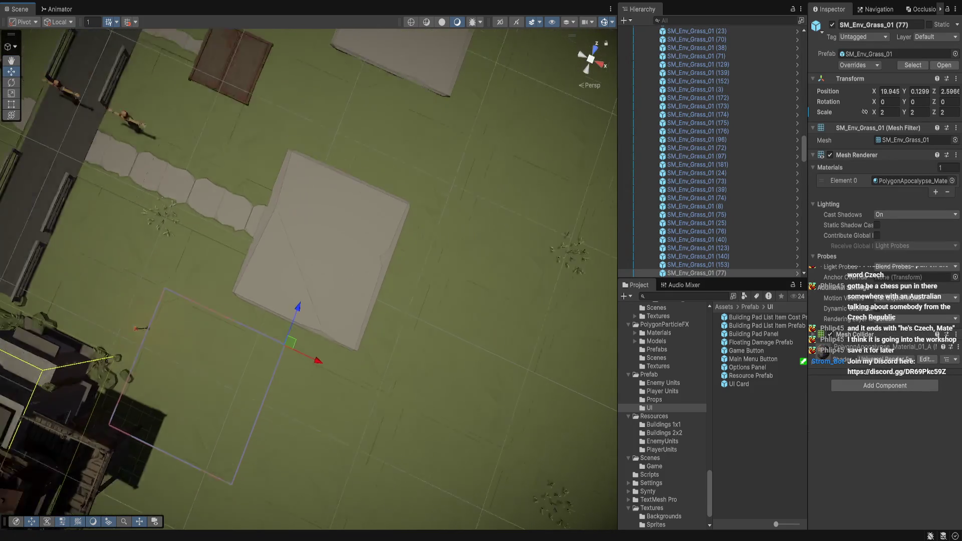
pyautogui.click(321, 250)
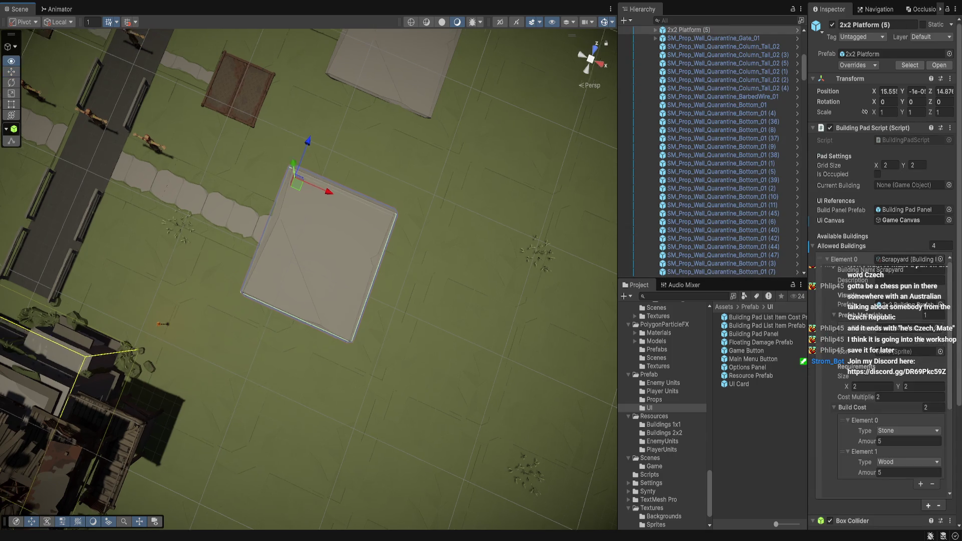
pyautogui.moveTo(321, 251); pyautogui.dragTo(301, 250)
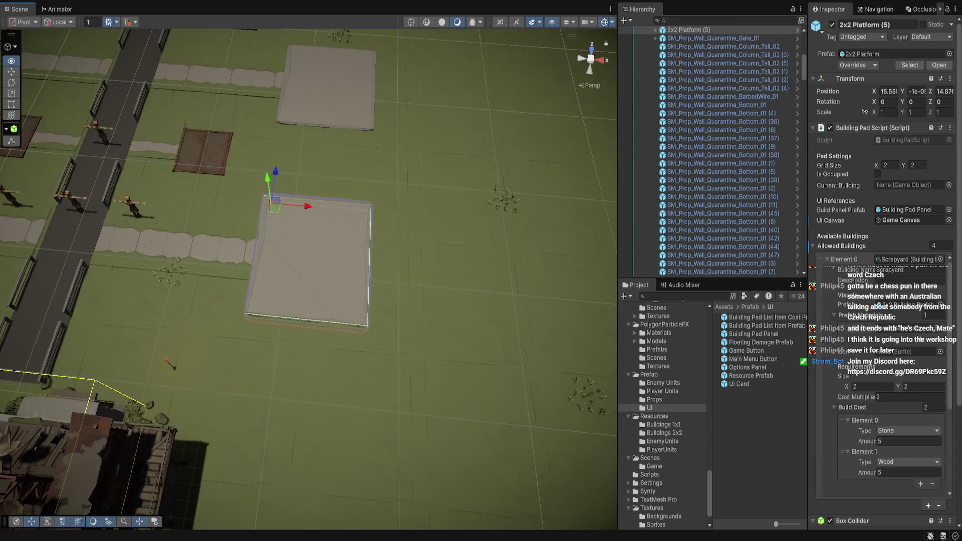
pyautogui.click(842, 246)
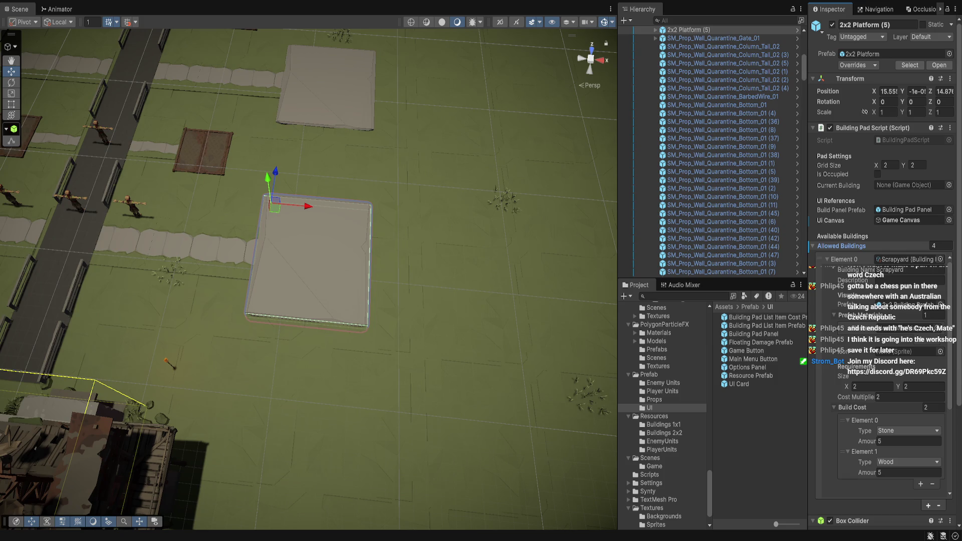
pyautogui.press('Left')
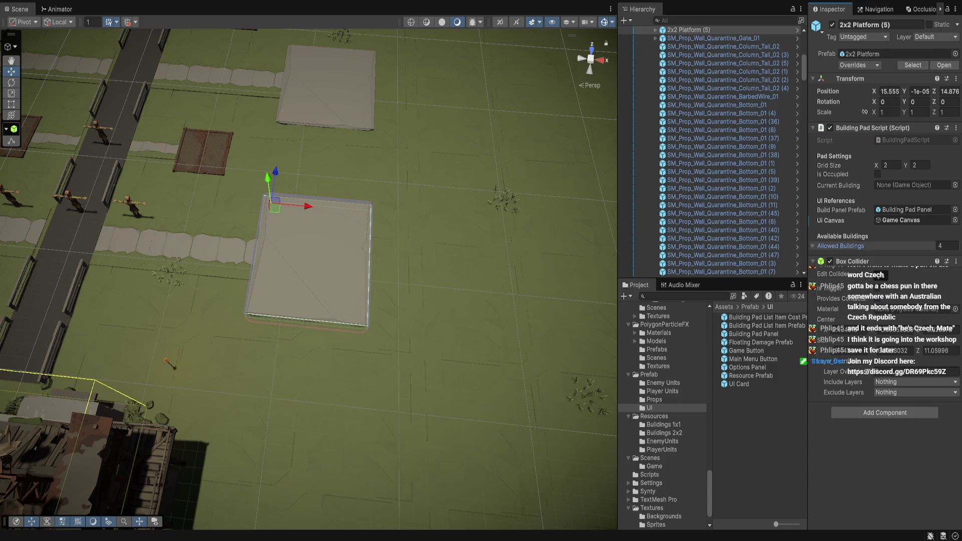
# Select all the 2x2 Platform pads and assign Game Canvas as their UI Canvas.
pyautogui.click(330, 88)
pyautogui.press('f')
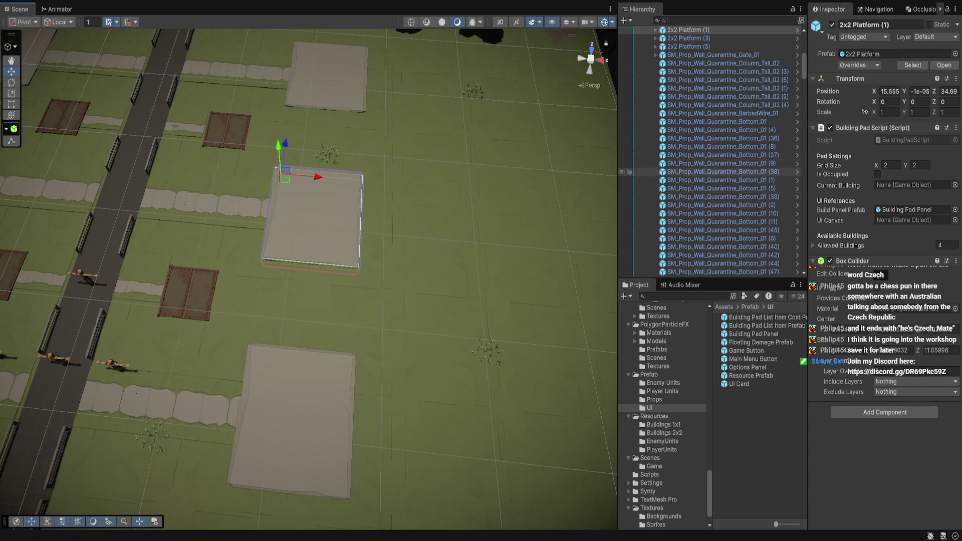
pyautogui.scroll(3, 711, 171)
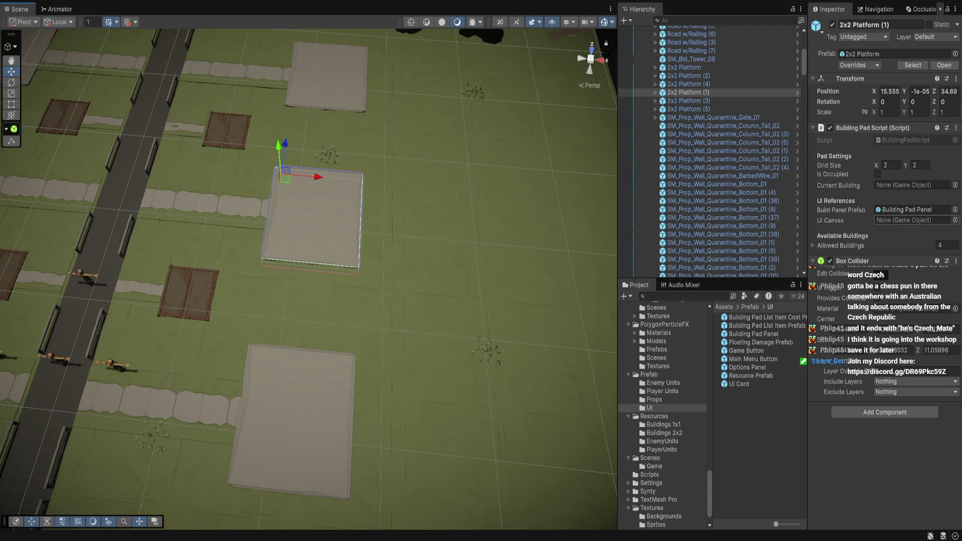
pyautogui.scroll(6, 712, 150)
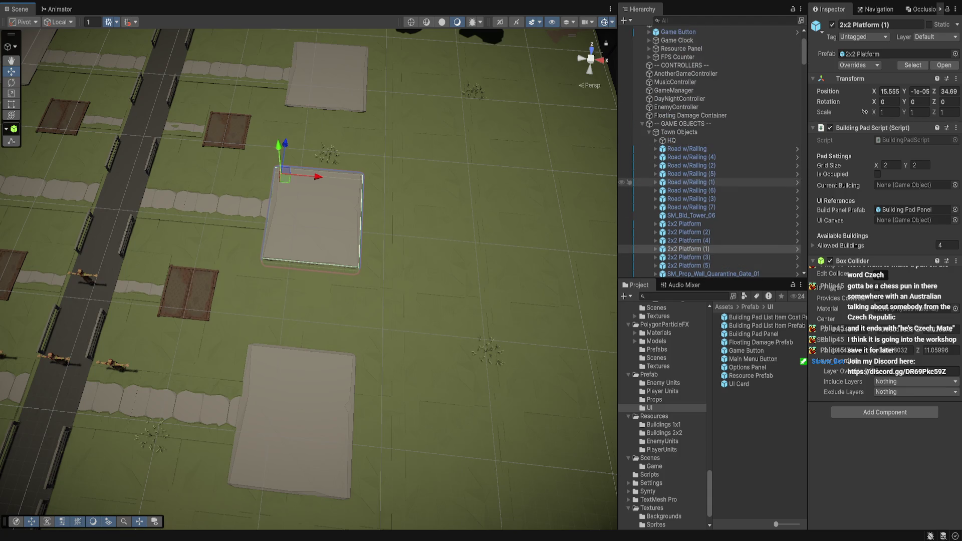
pyautogui.click(684, 223)
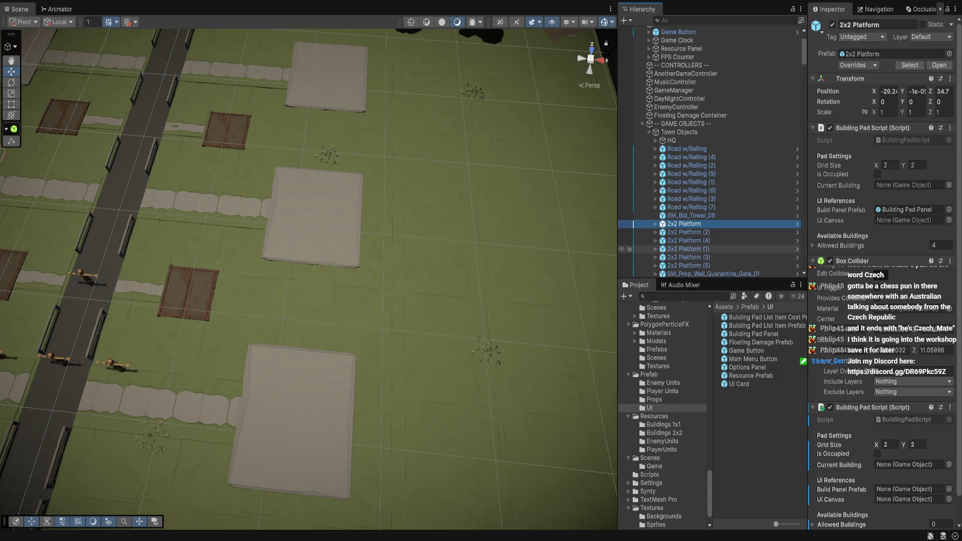
pyautogui.keyDown('shift'); pyautogui.click(688, 257); pyautogui.keyUp('shift')
pyautogui.scroll(3, 712, 126)
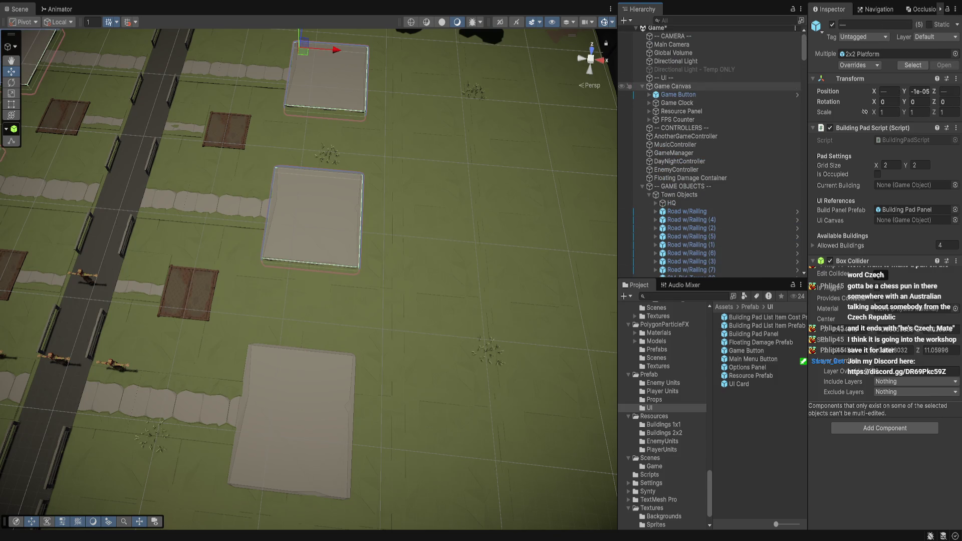
pyautogui.moveTo(673, 86)
pyautogui.mouseDown()
pyautogui.moveTo(912, 209)
pyautogui.moveTo(912, 220)
pyautogui.mouseUp()
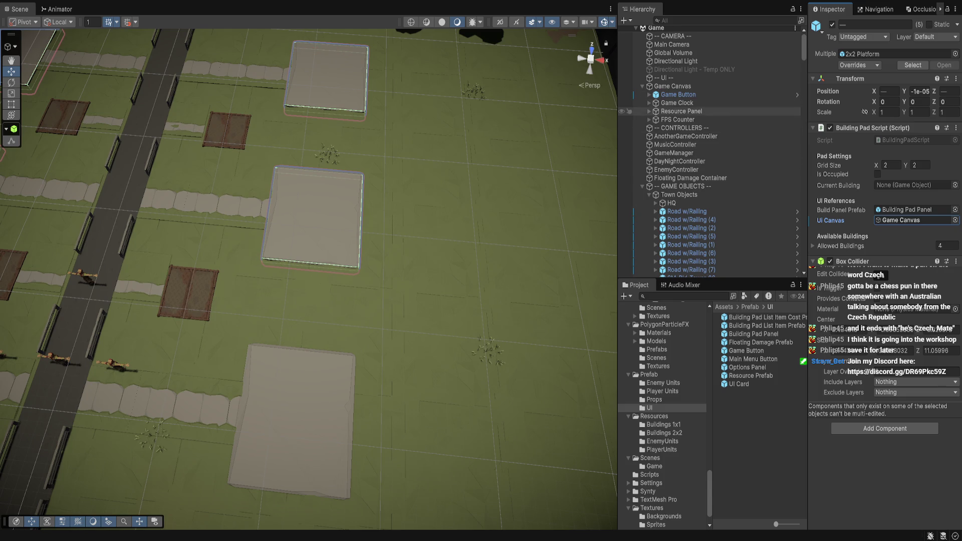
# Select only the first 2x2 Platform to confirm it uses Game Canvas.
pyautogui.scroll(-3, 701, 181)
pyautogui.scroll(-10, 702, 180)
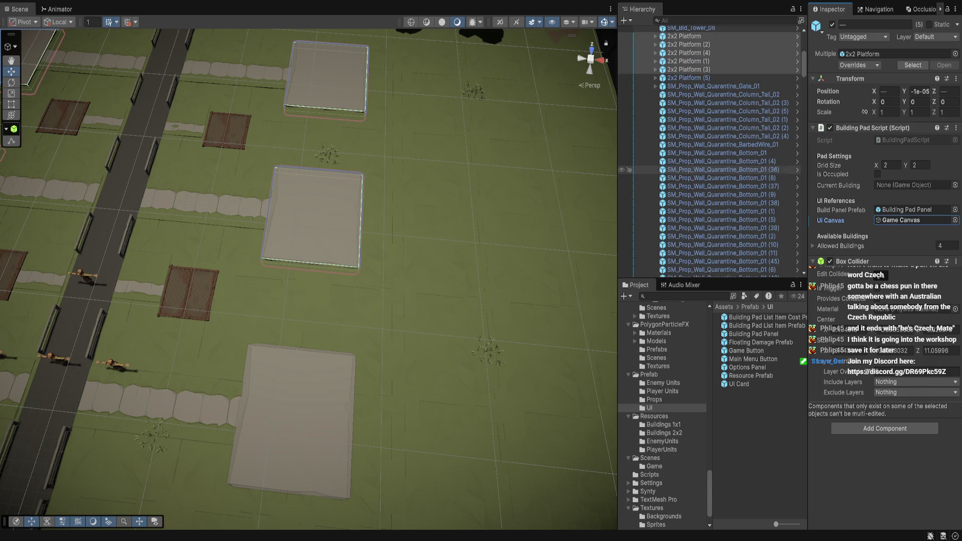
pyautogui.click(684, 36)
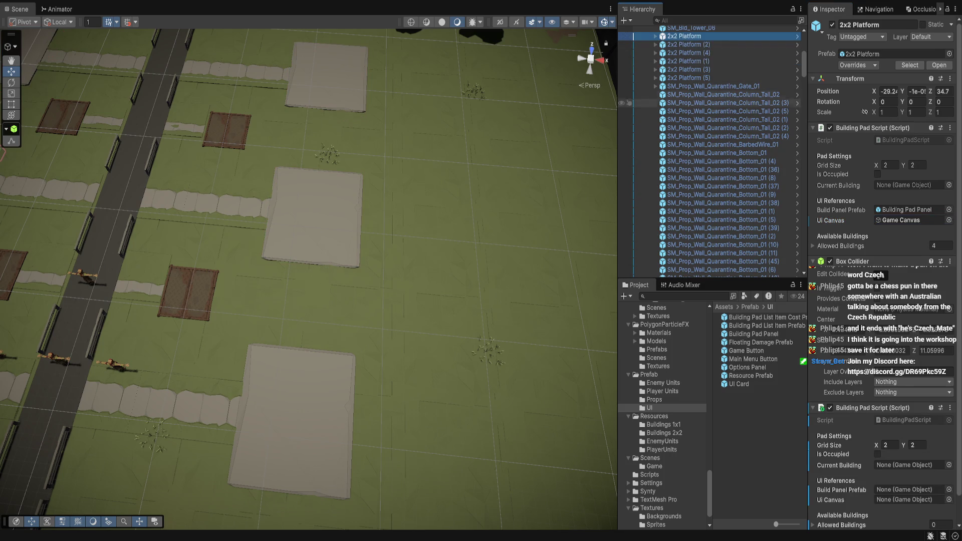
pyautogui.scroll(15, 651, 121)
pyautogui.scroll(-15, 709, 187)
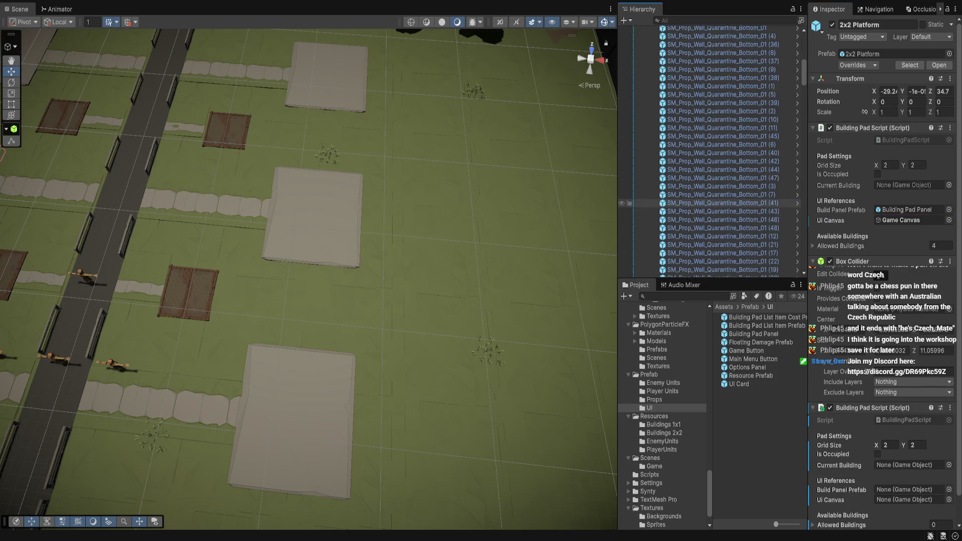
# Select the four 1x1 Platform pads and assign Building Pad Panel as their Build Panel Prefab.
pyautogui.scroll(-10, 709, 183)
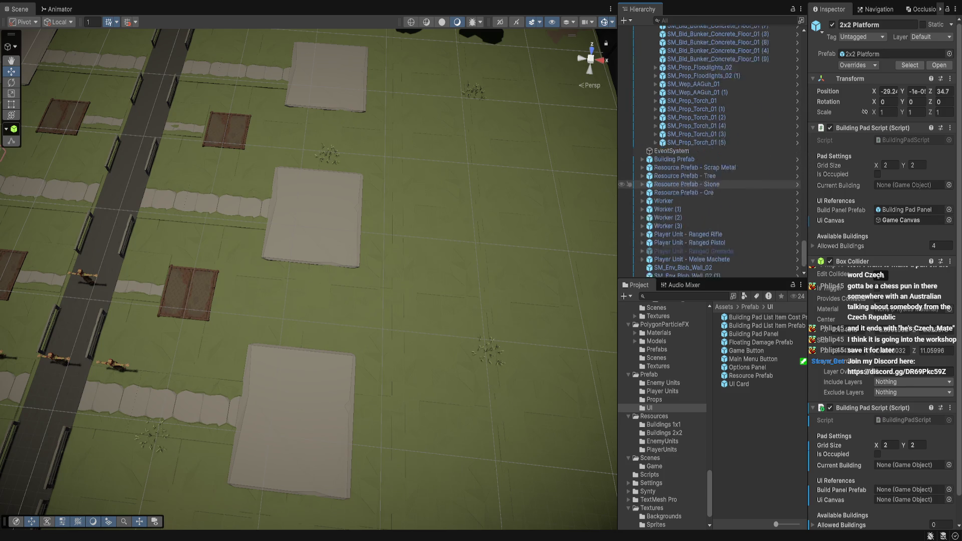
pyautogui.click(688, 138)
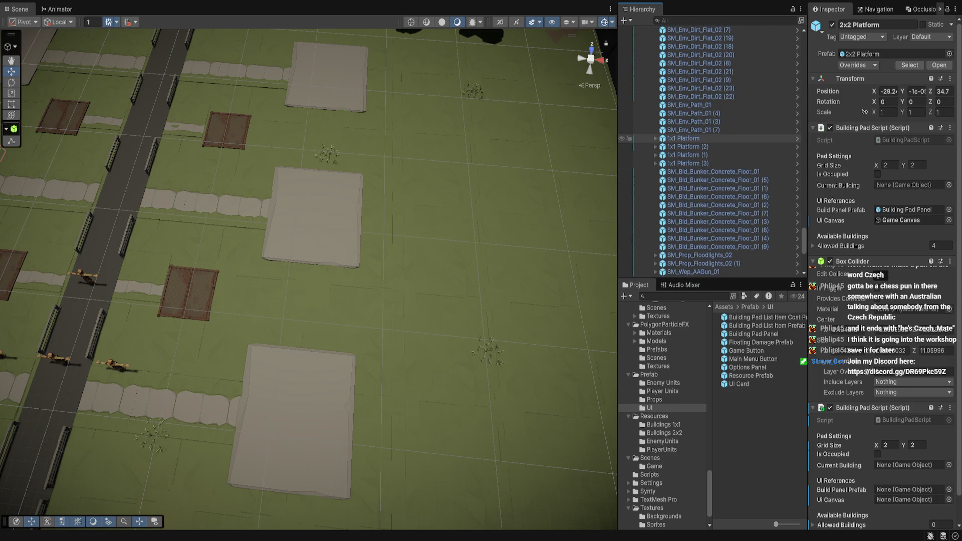
pyautogui.keyDown('shift'); pyautogui.click(688, 163); pyautogui.keyUp('shift')
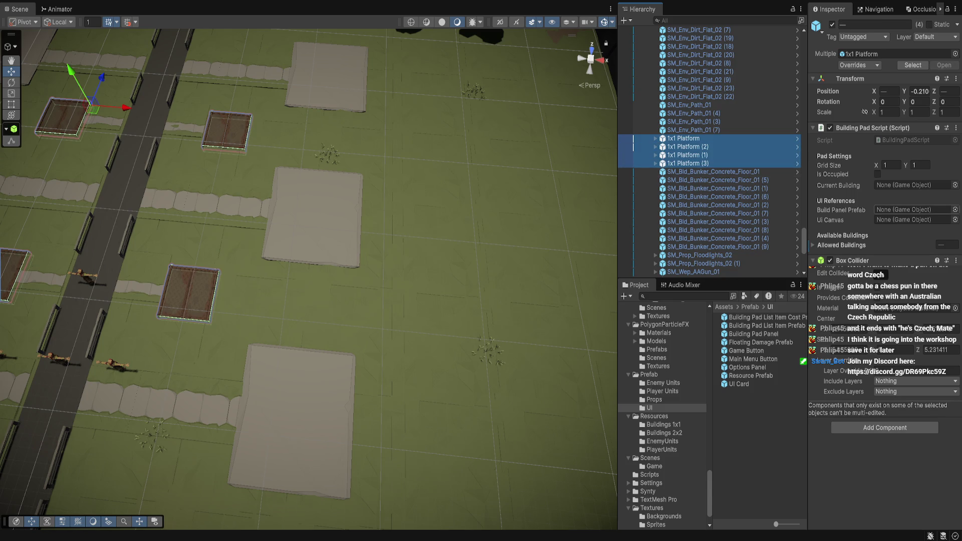
pyautogui.click(954, 209)
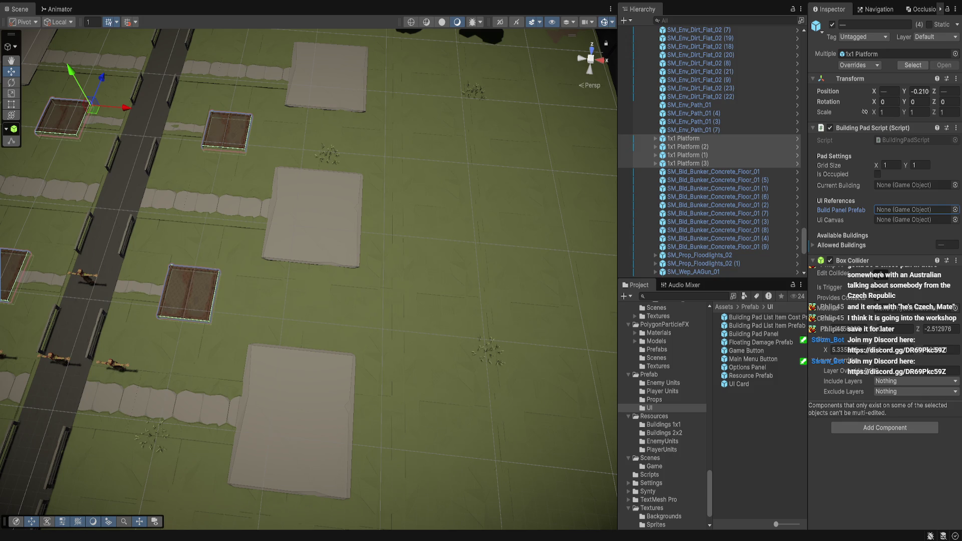
pyautogui.moveTo(754, 334); pyautogui.dragTo(907, 209)
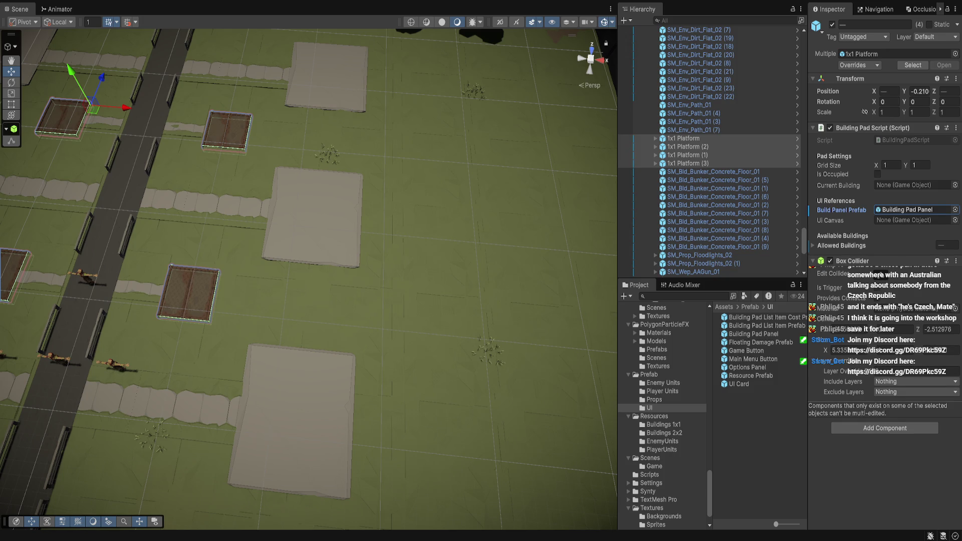
# Assign Game Canvas from the Hierarchy as the four pads' UI Canvas.
pyautogui.scroll(10, 710, 150)
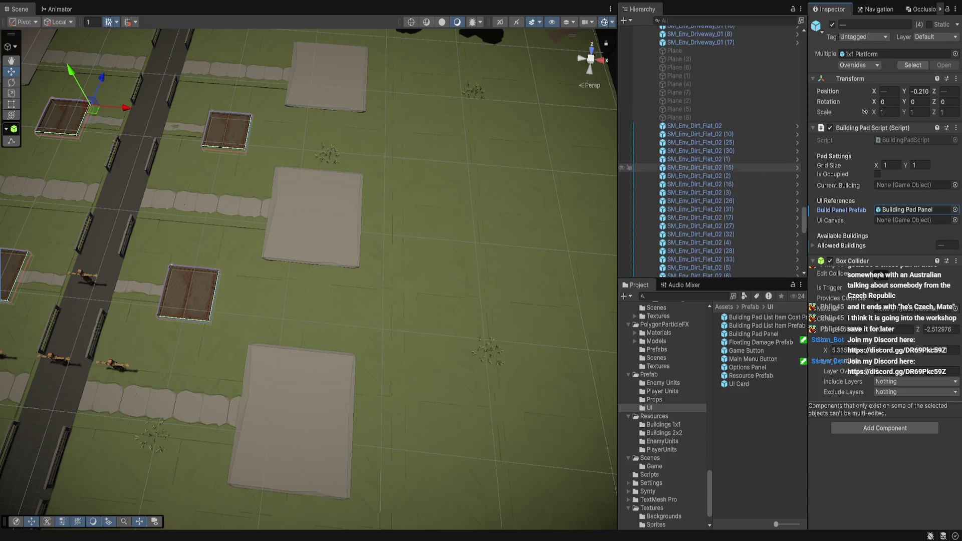
pyautogui.scroll(15, 709, 150)
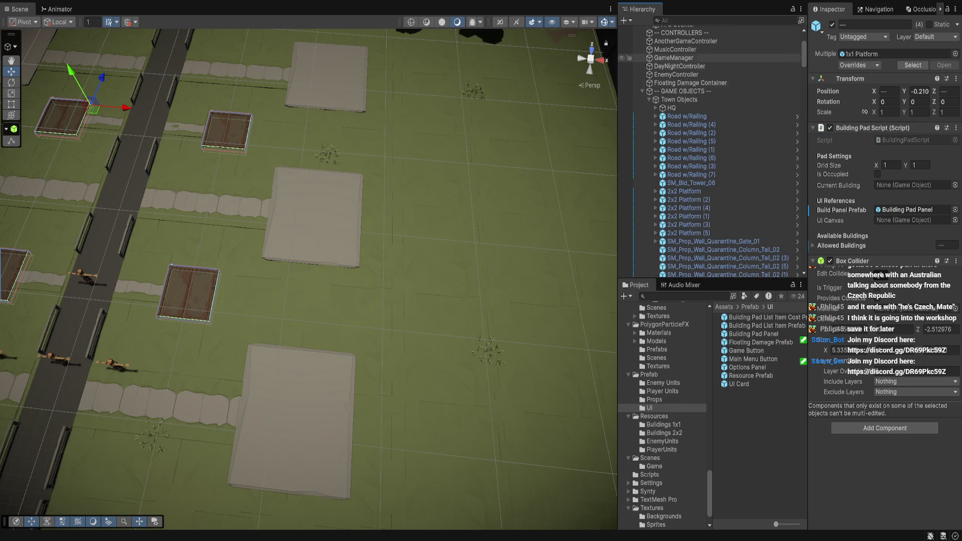
pyautogui.scroll(5, 712, 101)
pyautogui.moveTo(672, 85); pyautogui.dragTo(912, 220)
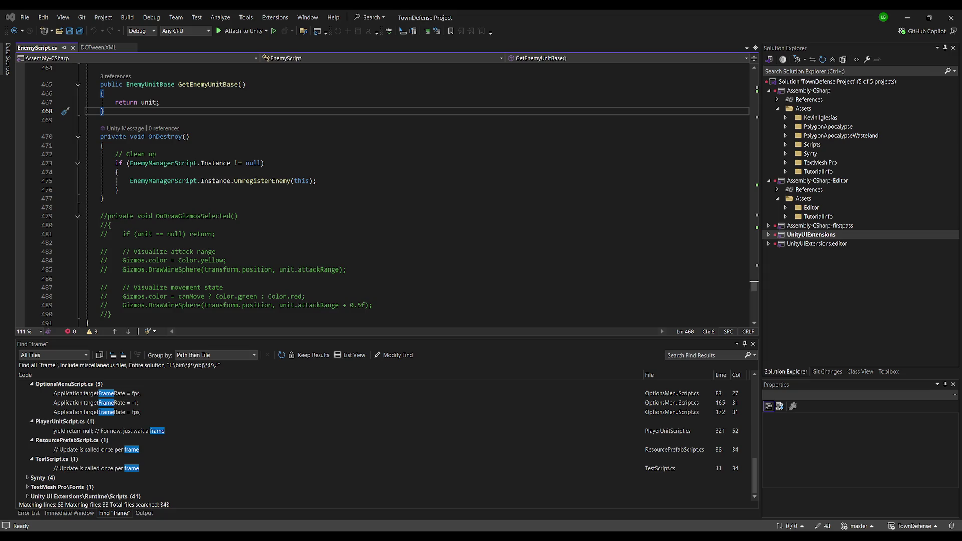
# Switch from Visual Studio back to the Unity editor's town scene.
pyautogui.hotkey('alt', 'Tab')
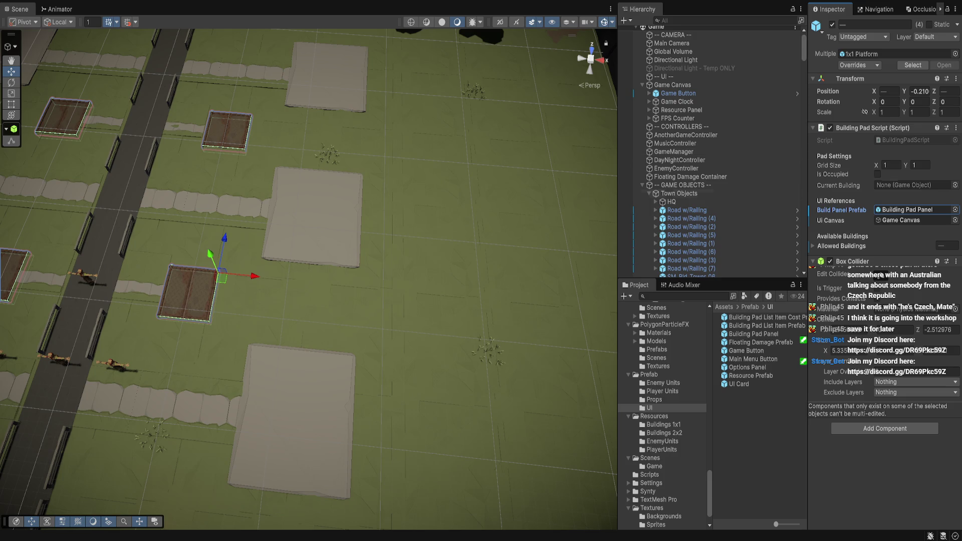
# Copy the first 1x1 Platform's Worker House Allowed Buildings list onto the other three pads.
pyautogui.scroll(-5, 308, 279)
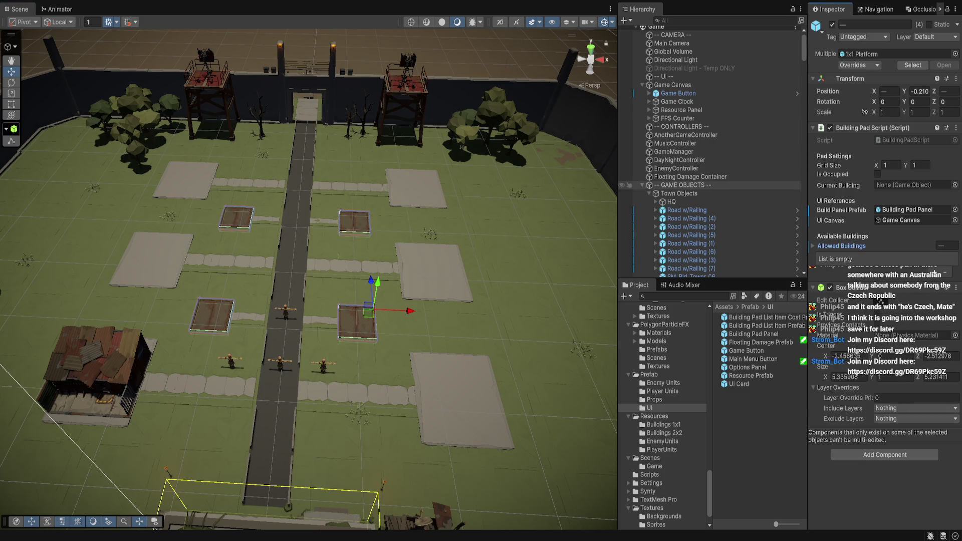
pyautogui.scroll(-10, 626, 176)
pyautogui.scroll(-15, 626, 176)
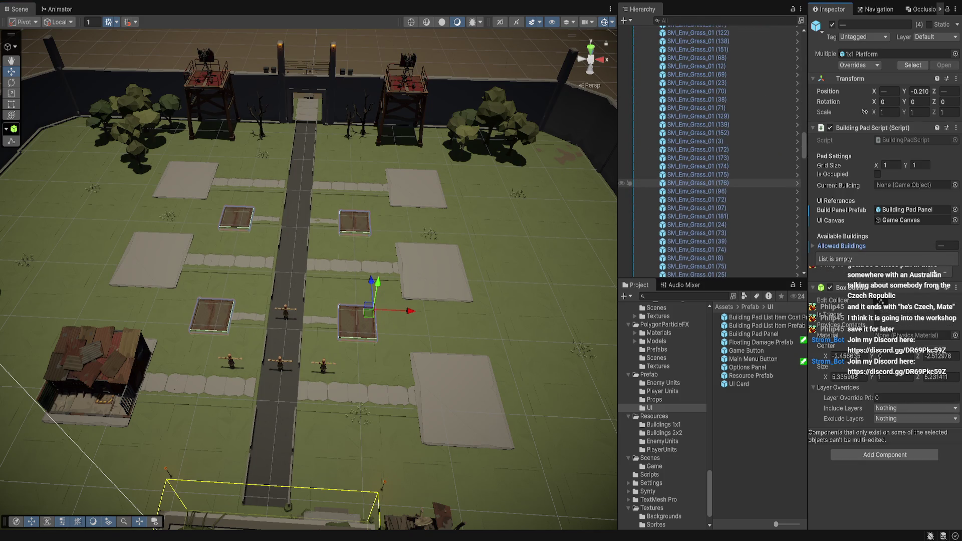
pyautogui.scroll(-10, 627, 130)
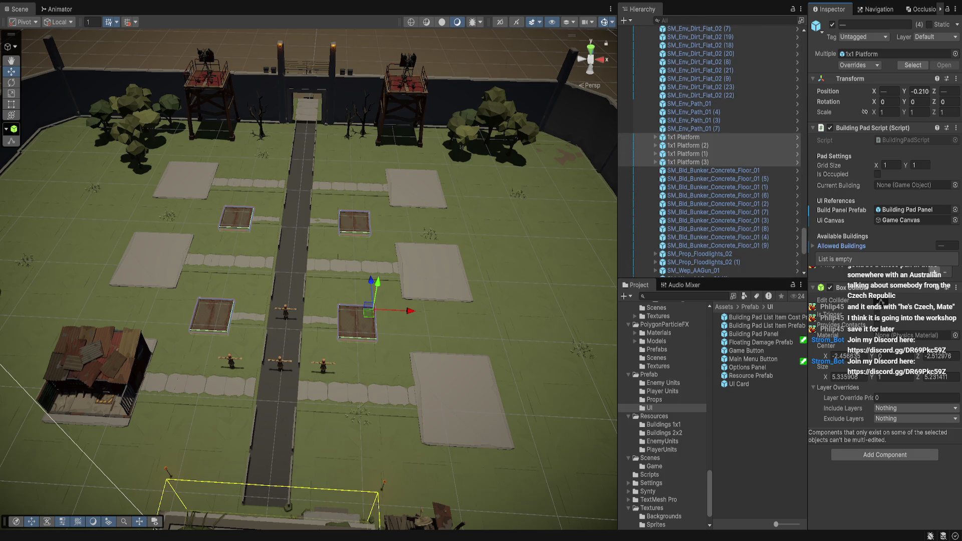
pyautogui.click(687, 136)
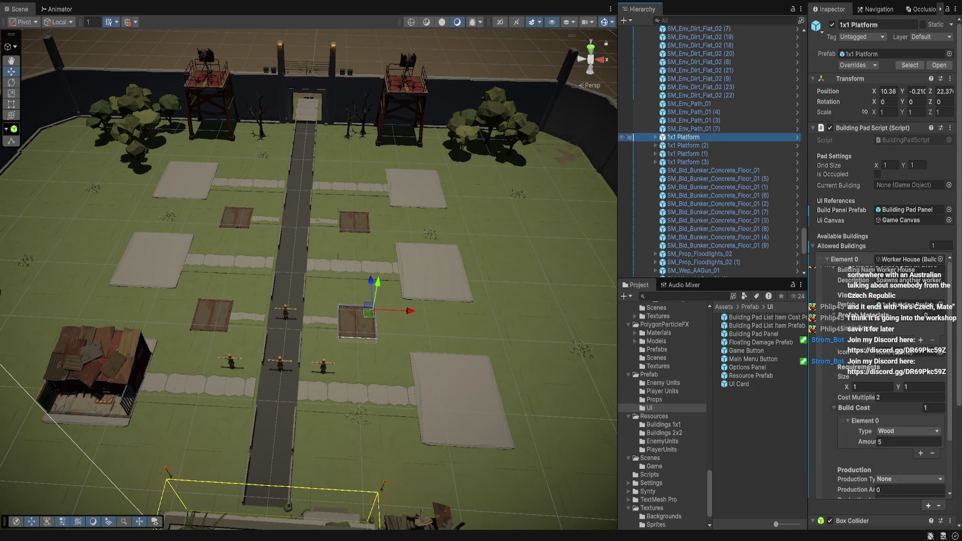
pyautogui.click(842, 246)
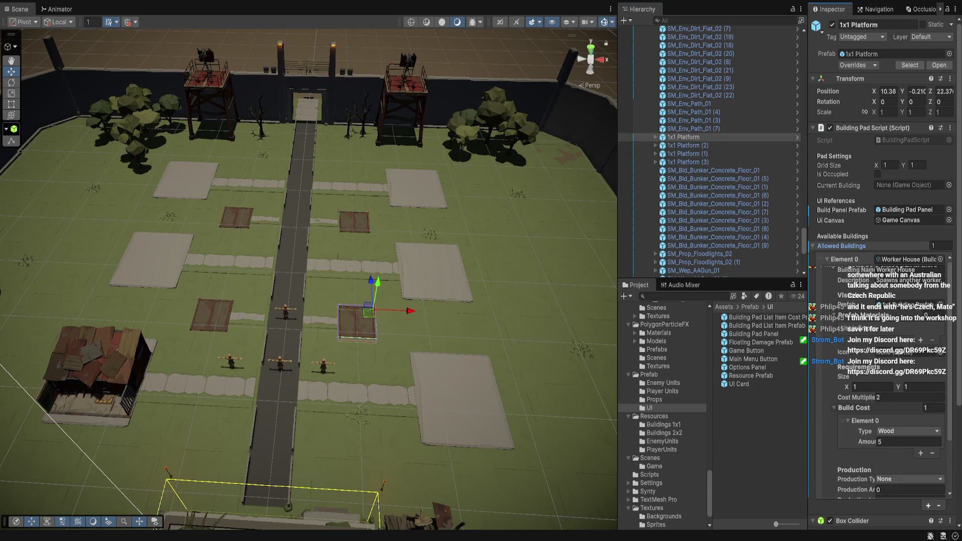
pyautogui.click(687, 145)
pyautogui.keyDown('shift'); pyautogui.click(688, 162); pyautogui.keyUp('shift')
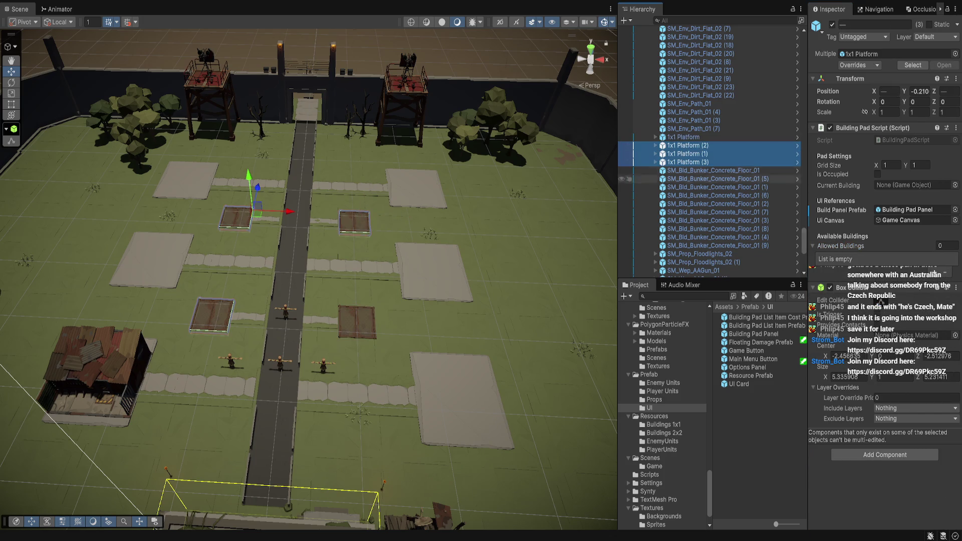
pyautogui.click(842, 246)
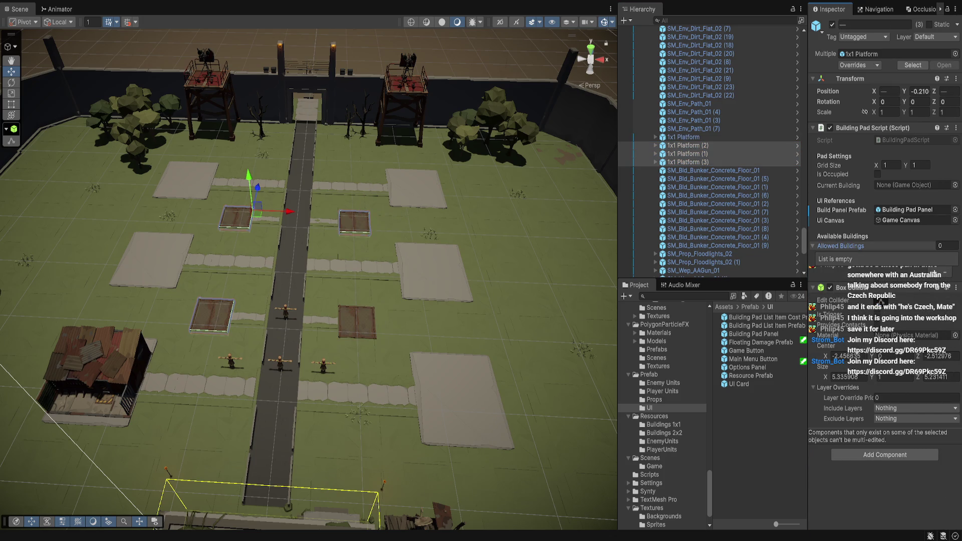
pyautogui.hotkey('ctrl', 'v')
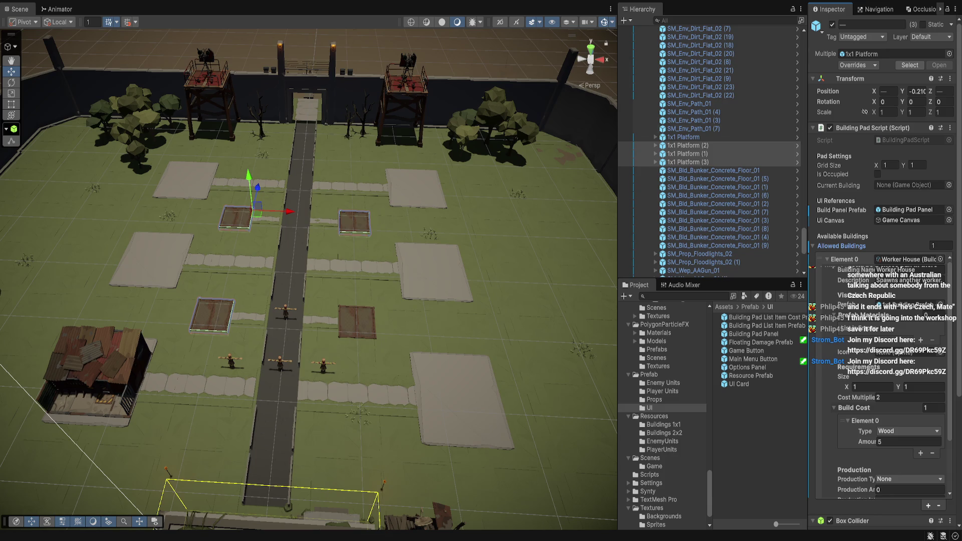
# With all four 1x1 pads selected, duplicate the Worker House entry into a second slot.
pyautogui.click(684, 137)
pyautogui.keyDown('shift'); pyautogui.click(687, 162); pyautogui.keyUp('shift')
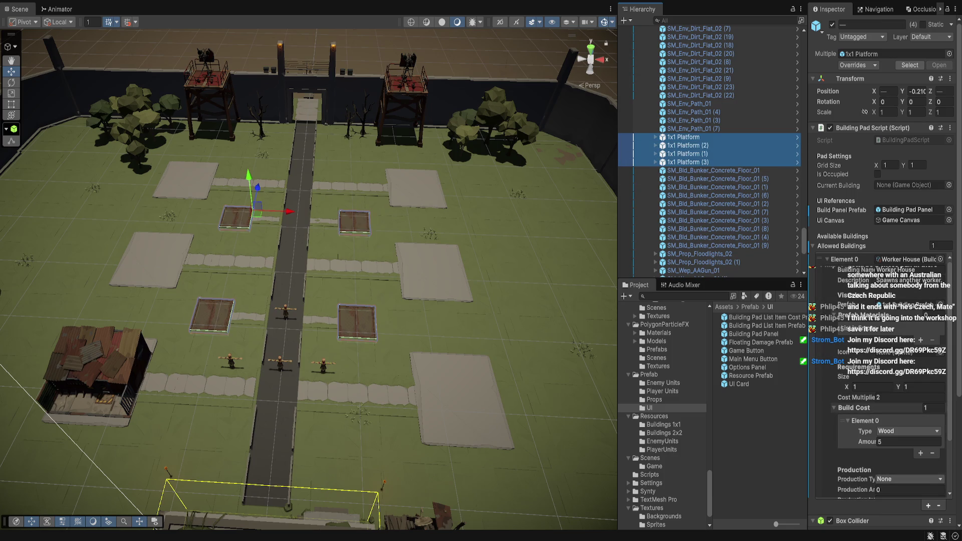
pyautogui.click(827, 259)
pyautogui.hotkey('ctrl', 'd')
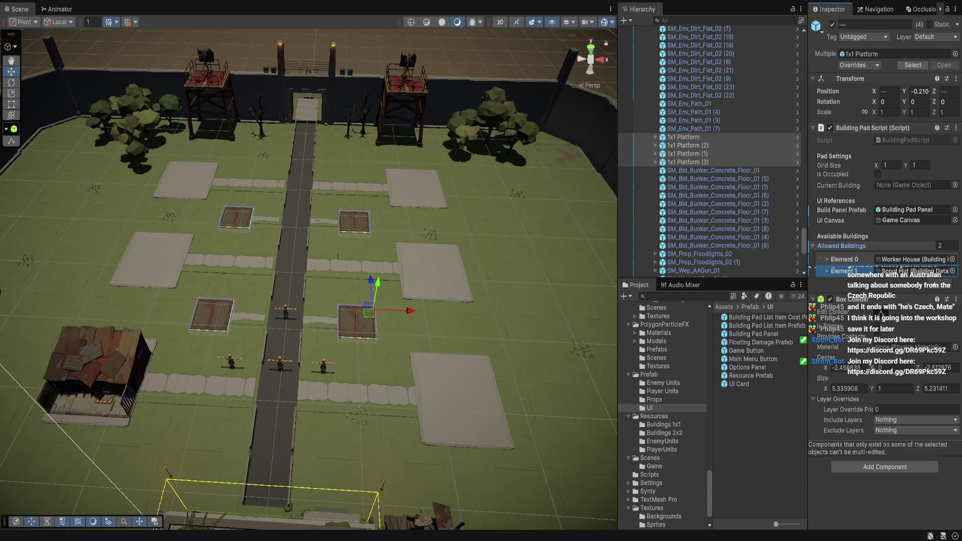
pyautogui.click(350, 328)
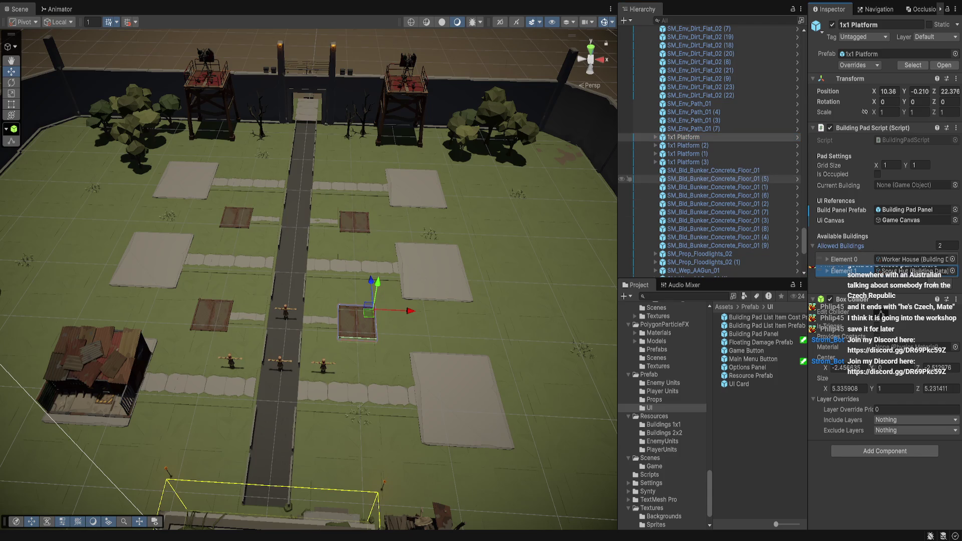
# Check the Allowed Buildings lists of 1x1 Platform (2) and 1x1 Platform (1).
pyautogui.click(687, 145)
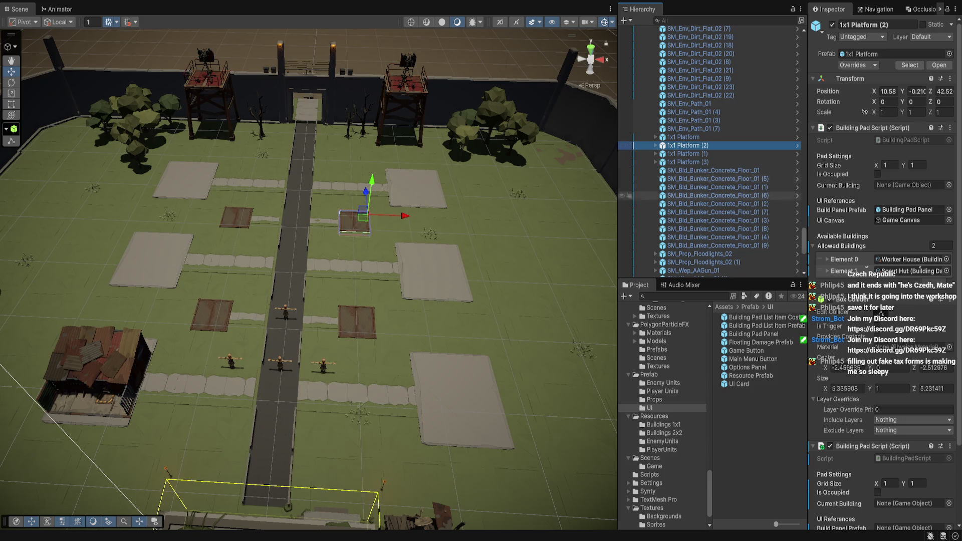
pyautogui.scroll(-3, 882, 271)
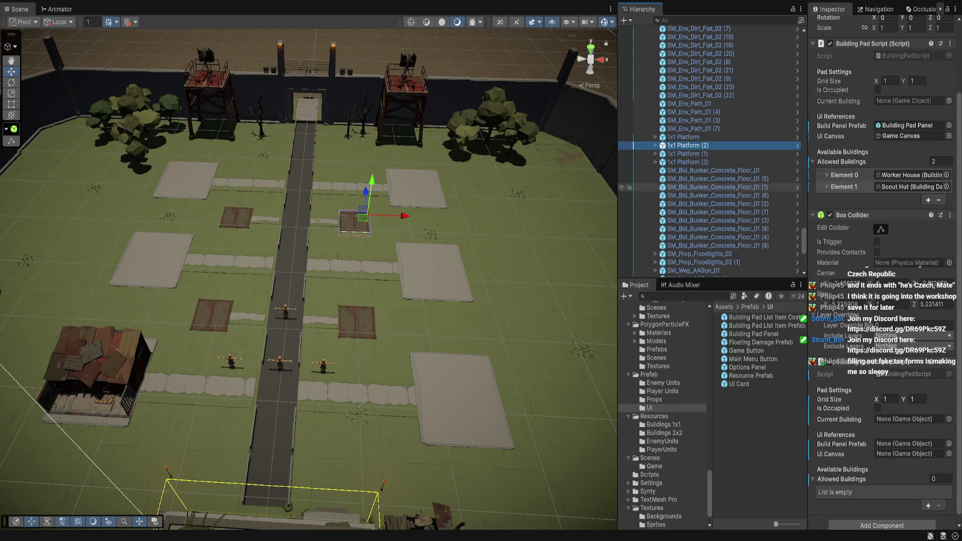
pyautogui.scroll(3, 882, 314)
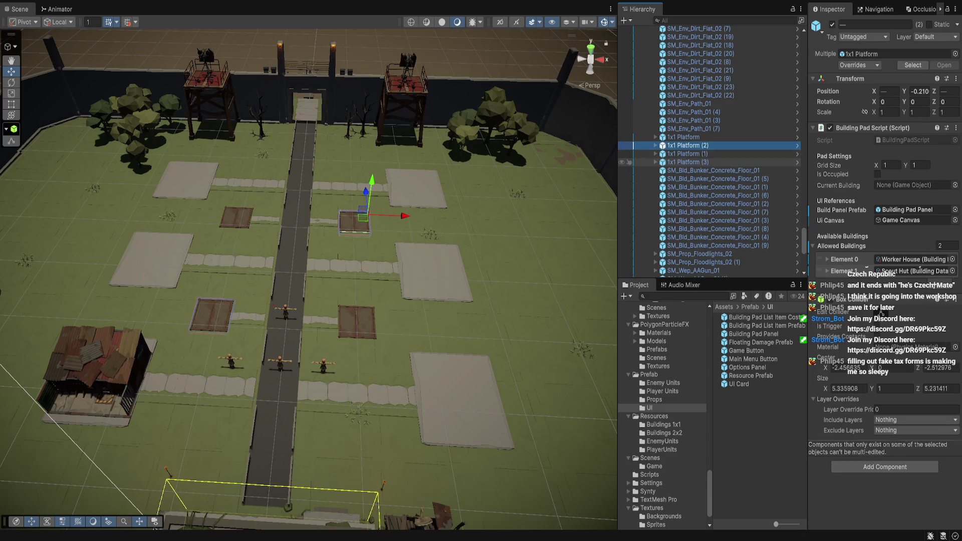
pyautogui.click(880, 313)
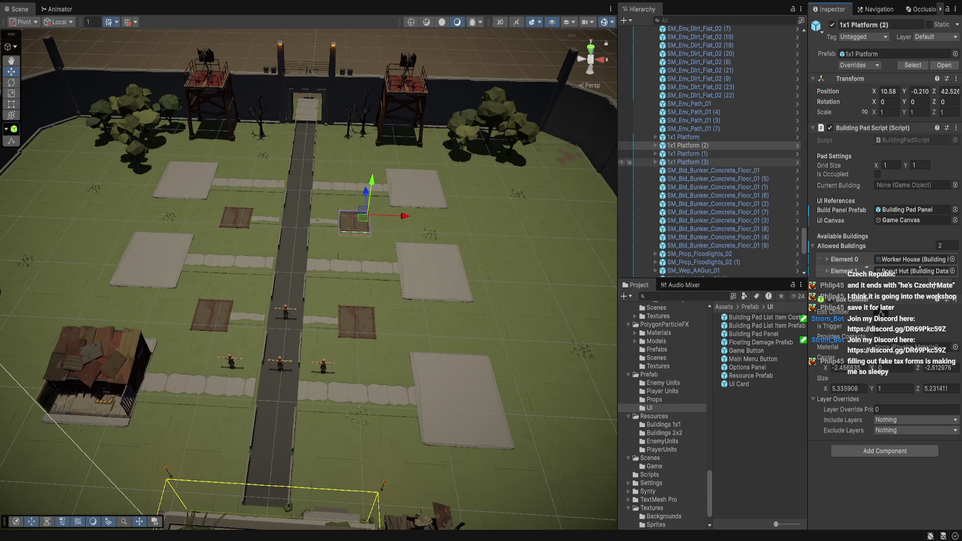
pyautogui.click(688, 154)
pyautogui.press('Down')
pyautogui.press('Up')
pyautogui.press('Up')
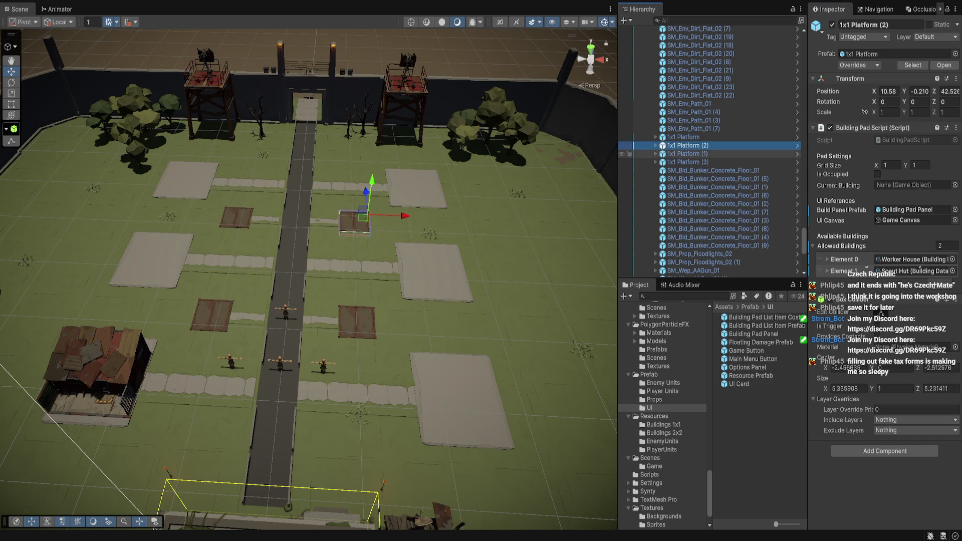
pyautogui.press('Up')
pyautogui.press('Down')
pyautogui.click(880, 314)
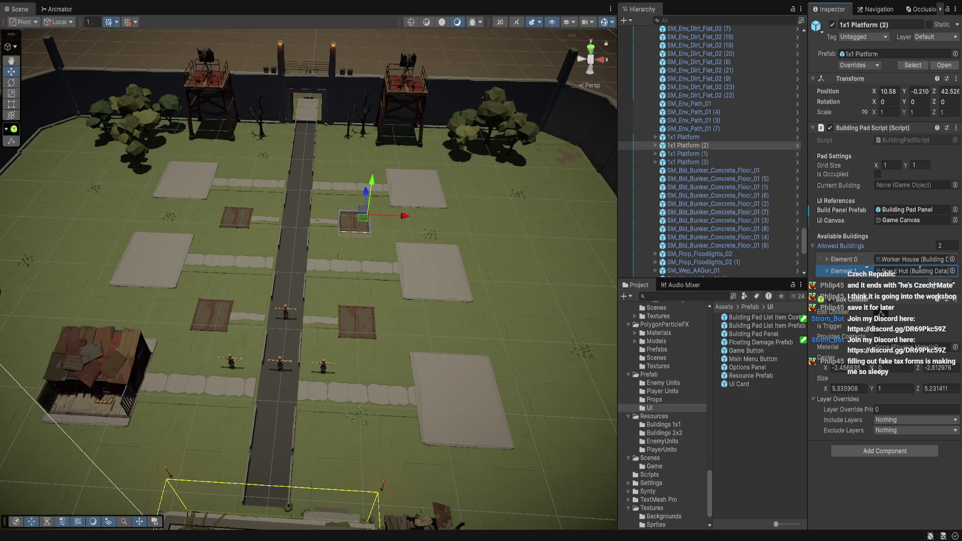
# Confirm each 1x1 Platform's build panel prefab and Worker House/Scout Hut entries, then bring up Visual Studio.
pyautogui.click(684, 137)
pyautogui.click(688, 146)
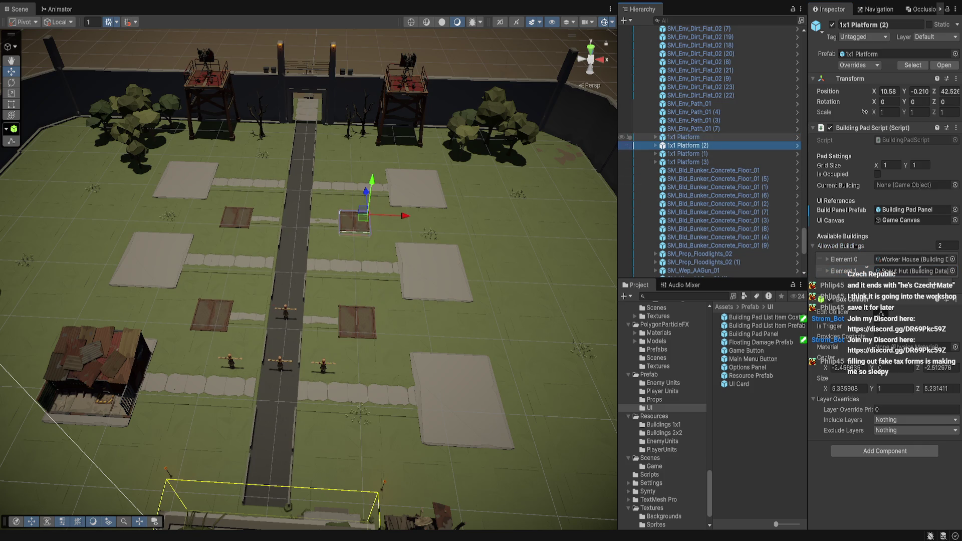
pyautogui.click(688, 153)
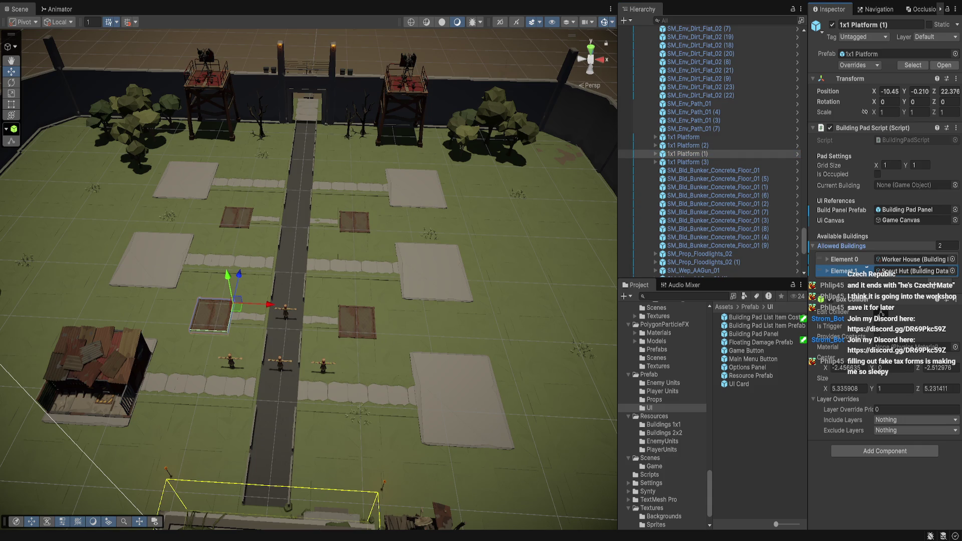
pyautogui.click(688, 162)
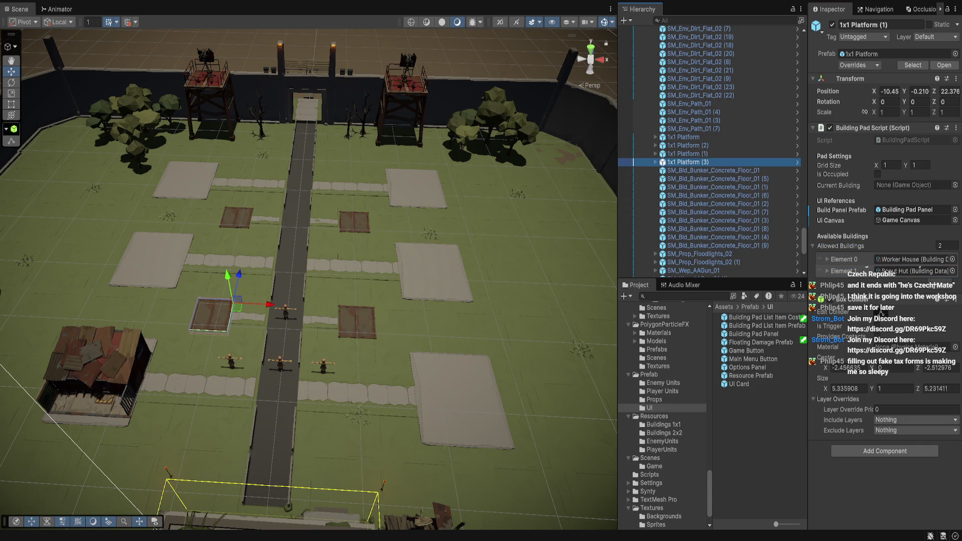
pyautogui.click(844, 271)
pyautogui.click(912, 209)
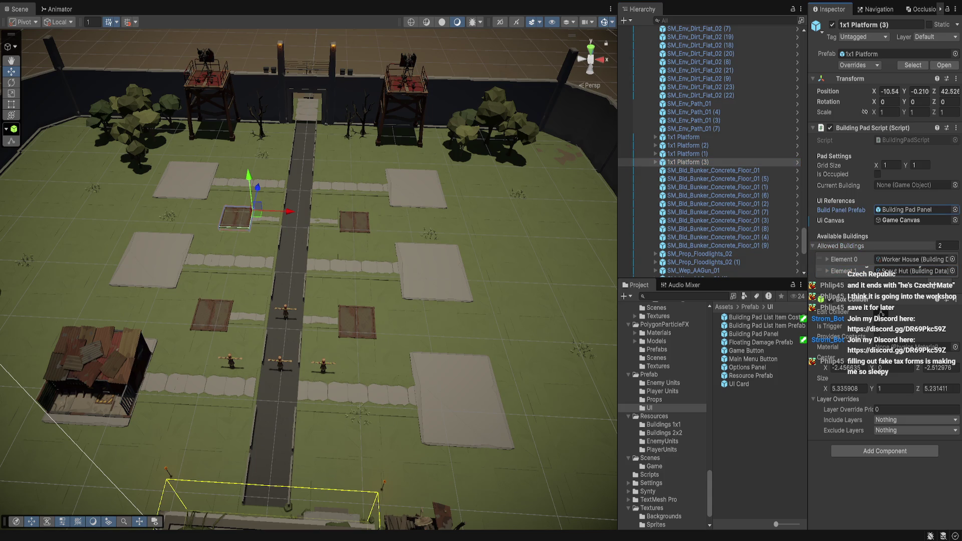
pyautogui.click(687, 153)
pyautogui.click(881, 311)
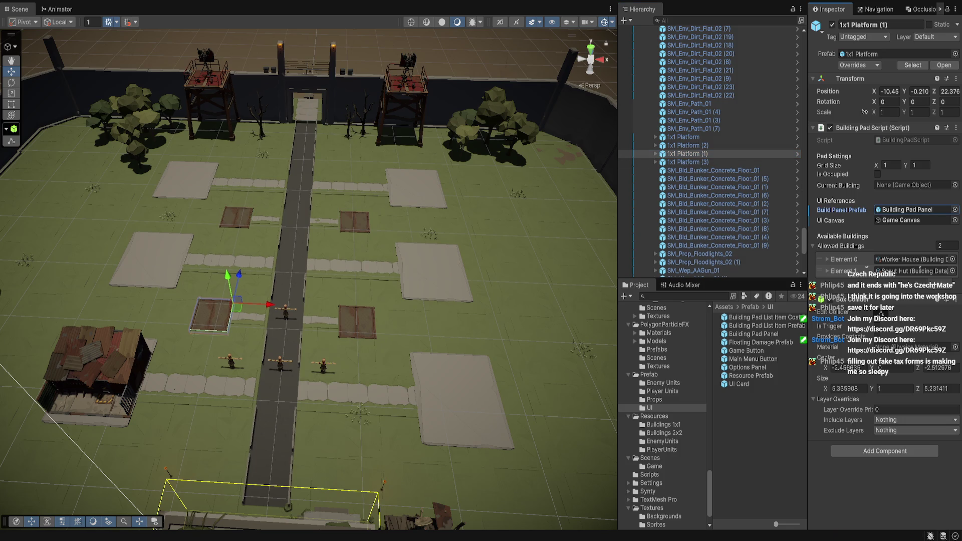
pyautogui.click(688, 146)
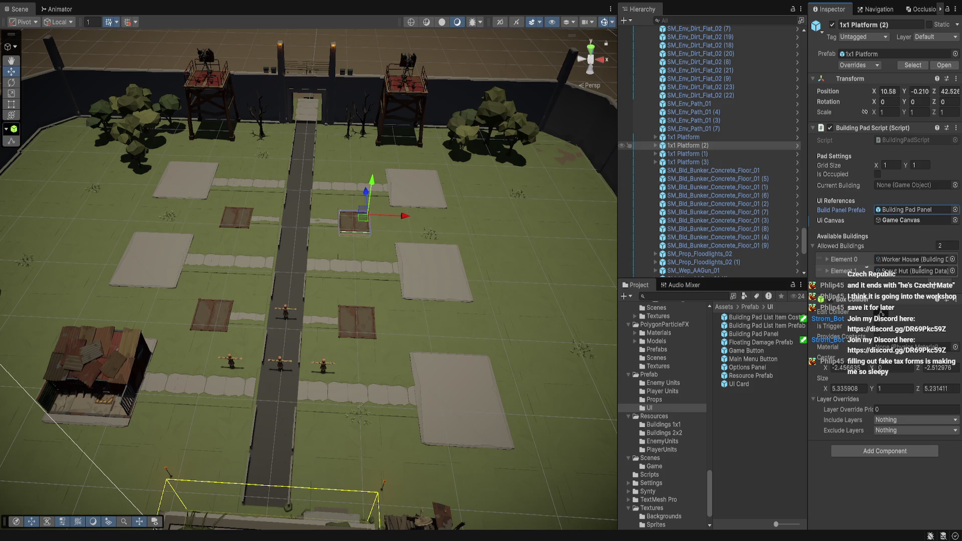
pyautogui.click(684, 137)
pyautogui.click(881, 313)
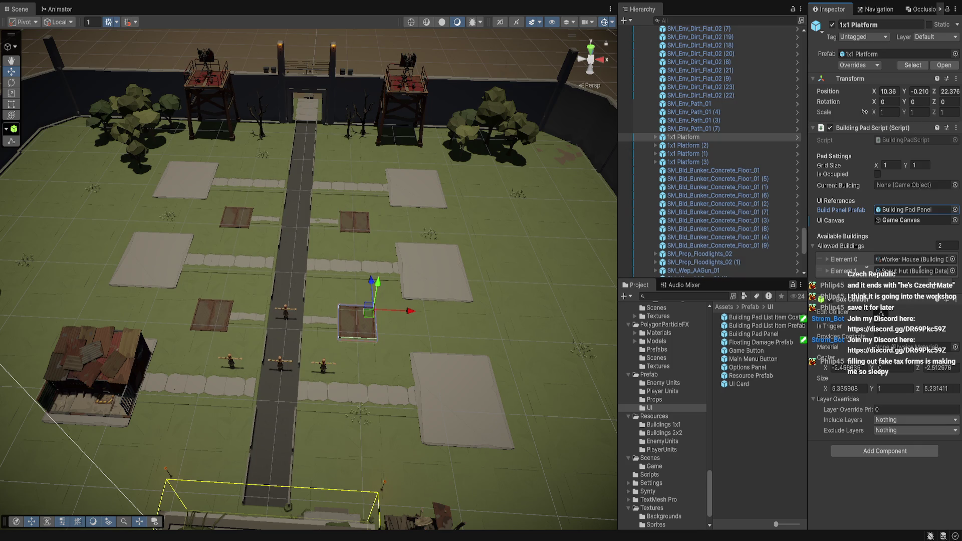
pyautogui.hotkey('alt', 'Tab')
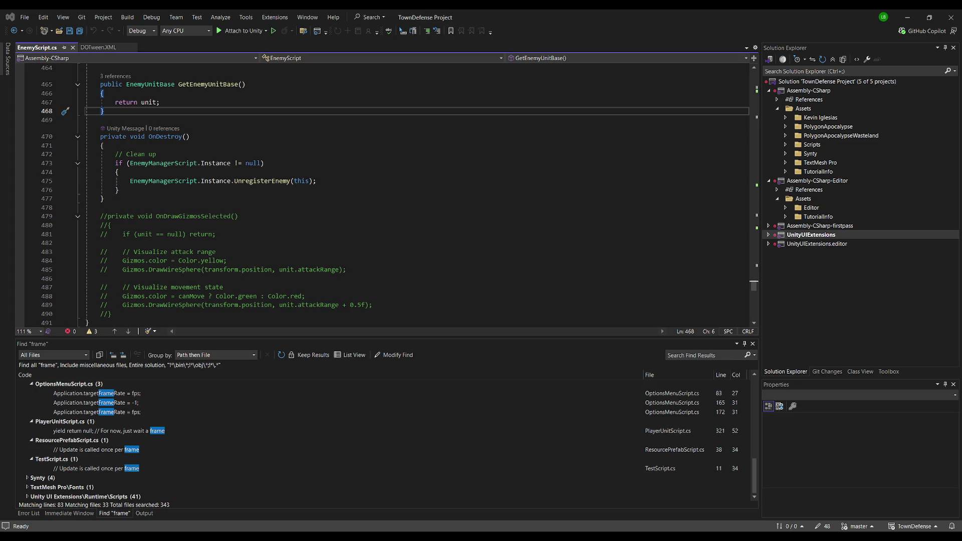
# Leave the code untouched and return to the Unity town scene.
pyautogui.hotkey('alt', 'Tab')
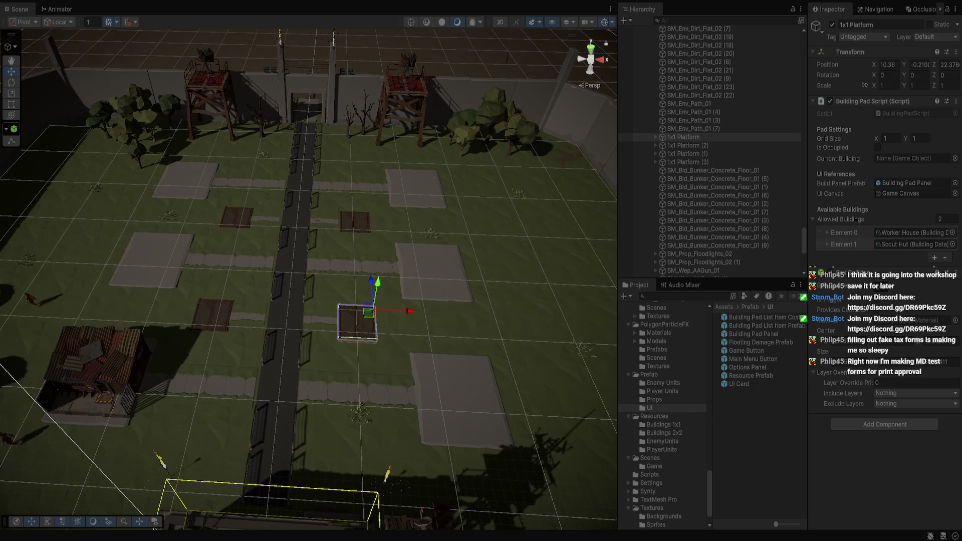
pyautogui.moveTo(309, 300); pyautogui.dragTo(309, 245)
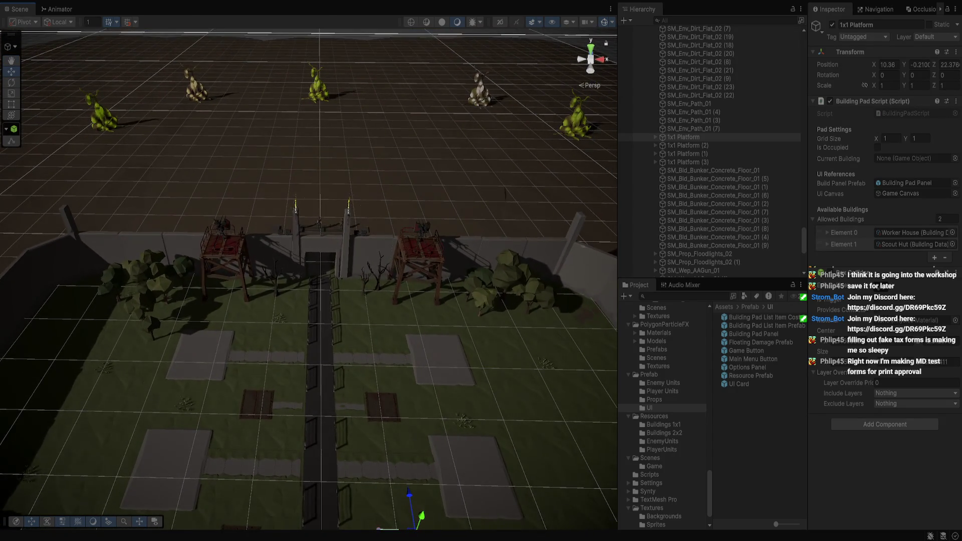
pyautogui.scroll(3, 309, 270)
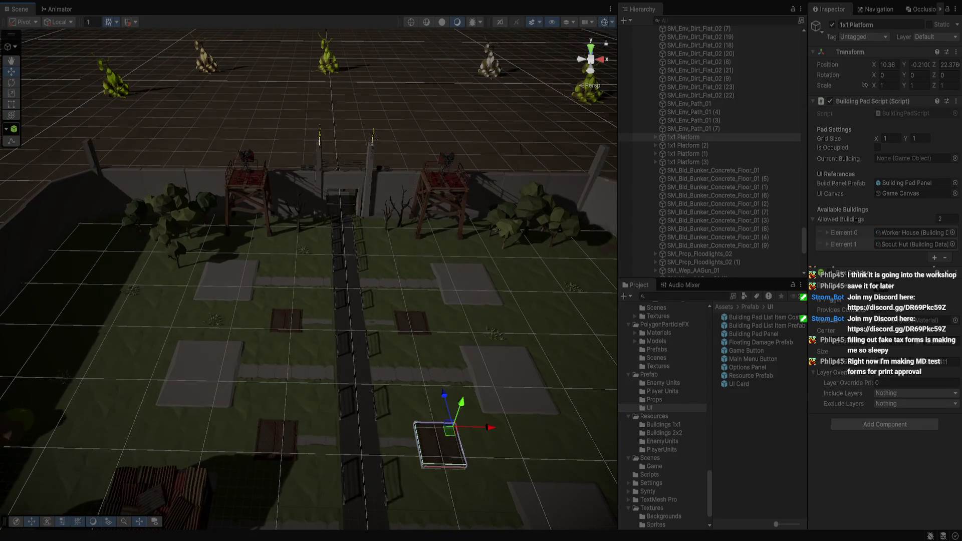
pyautogui.hotkey('ctrl', 'p')
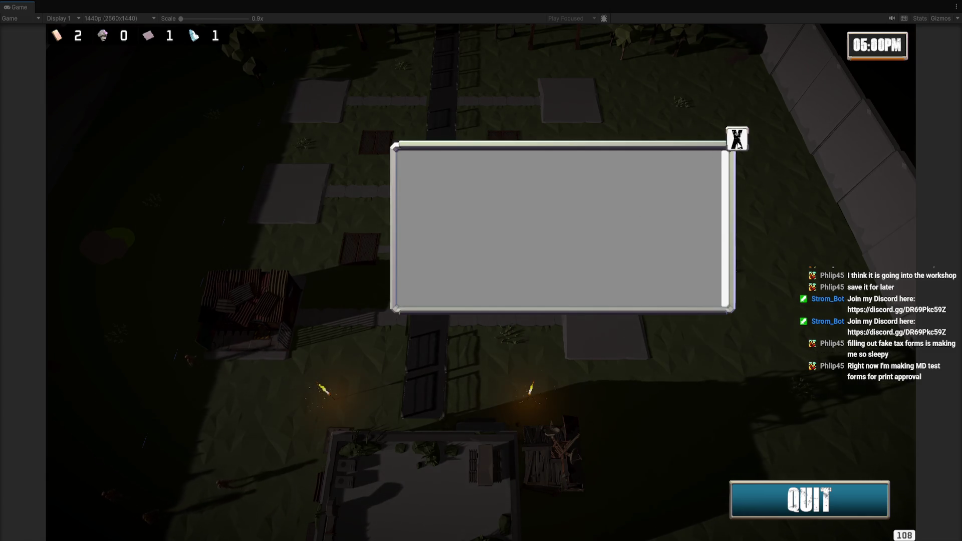
pyautogui.click(738, 142)
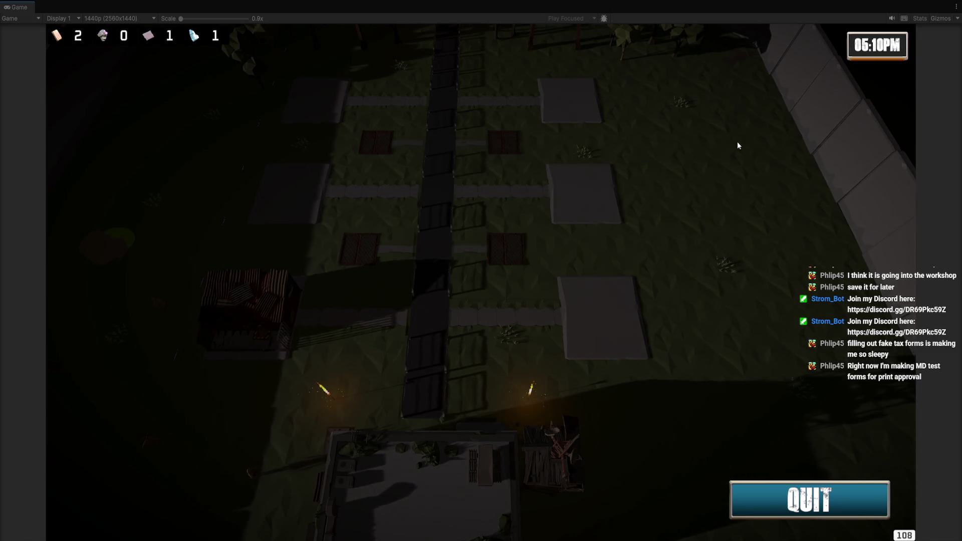
pyautogui.hotkey('ctrl', 'p')
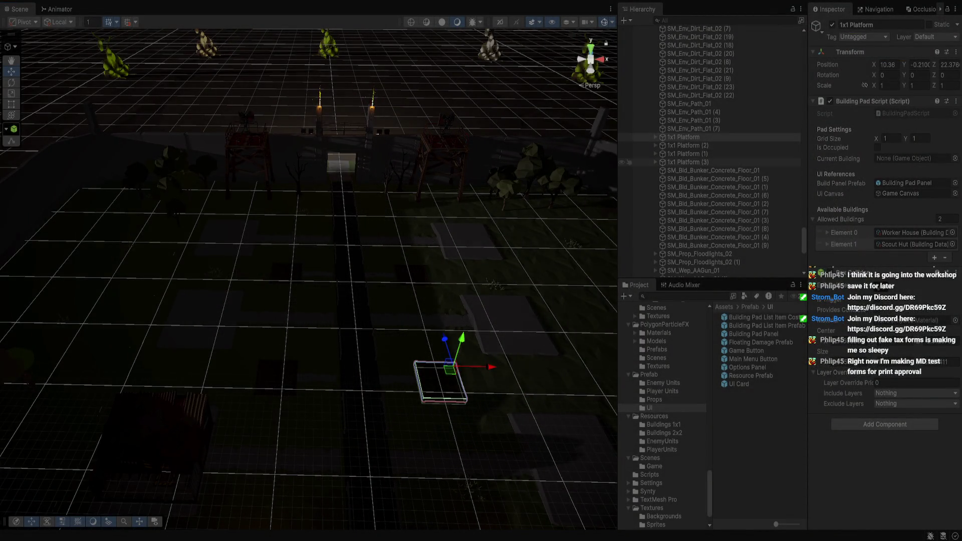
# Change DayNightController's Real Minutes Per time value from 0.2 to 2.
pyautogui.scroll(10, 711, 161)
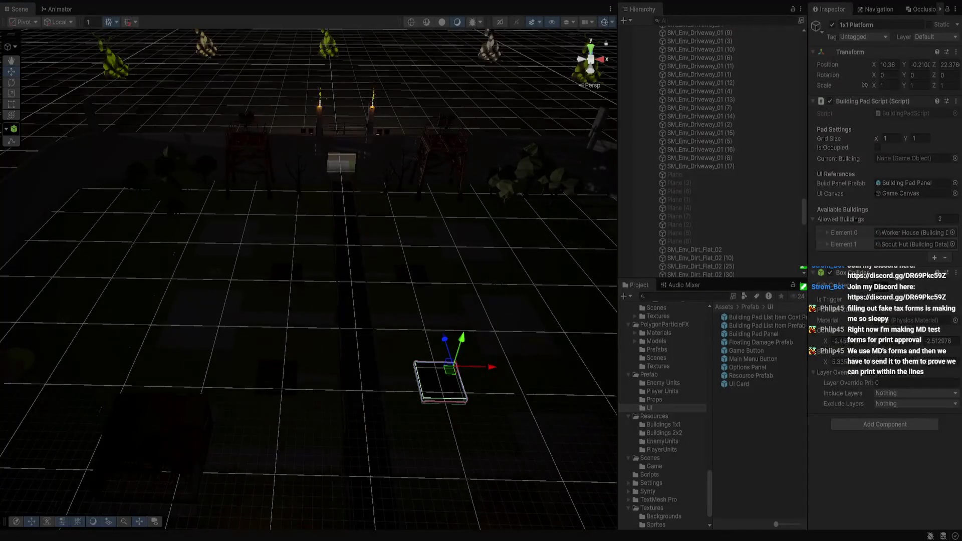
pyautogui.scroll(10, 702, 104)
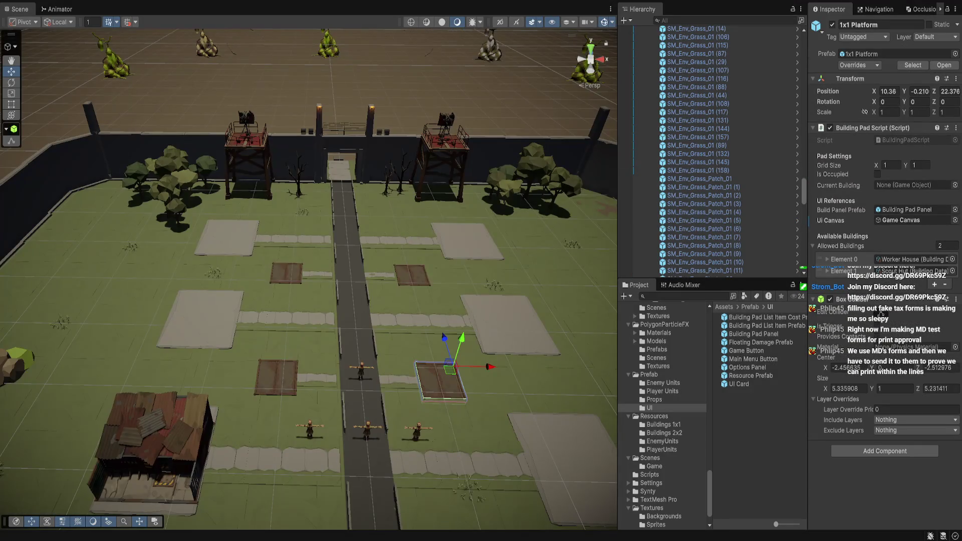
pyautogui.scroll(10, 701, 104)
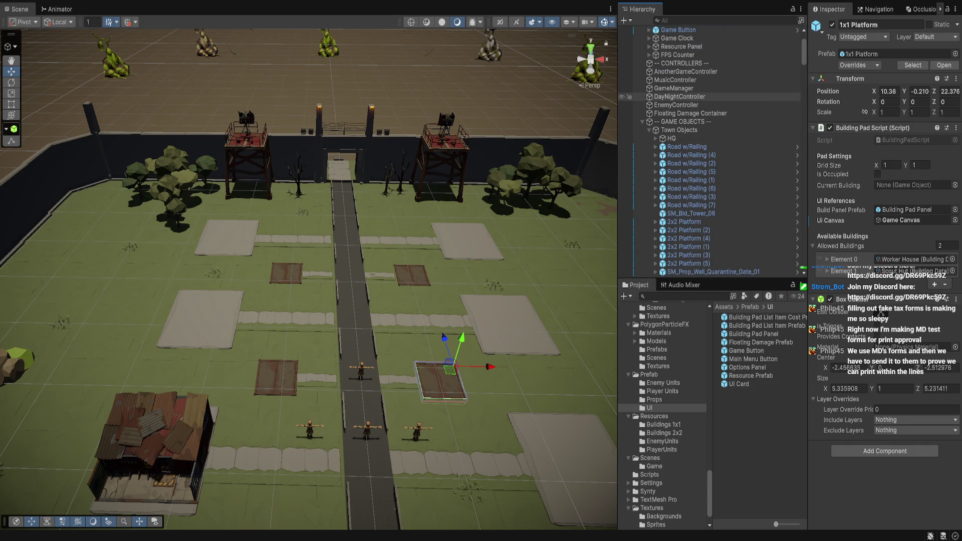
pyautogui.click(679, 97)
pyautogui.click(944, 139)
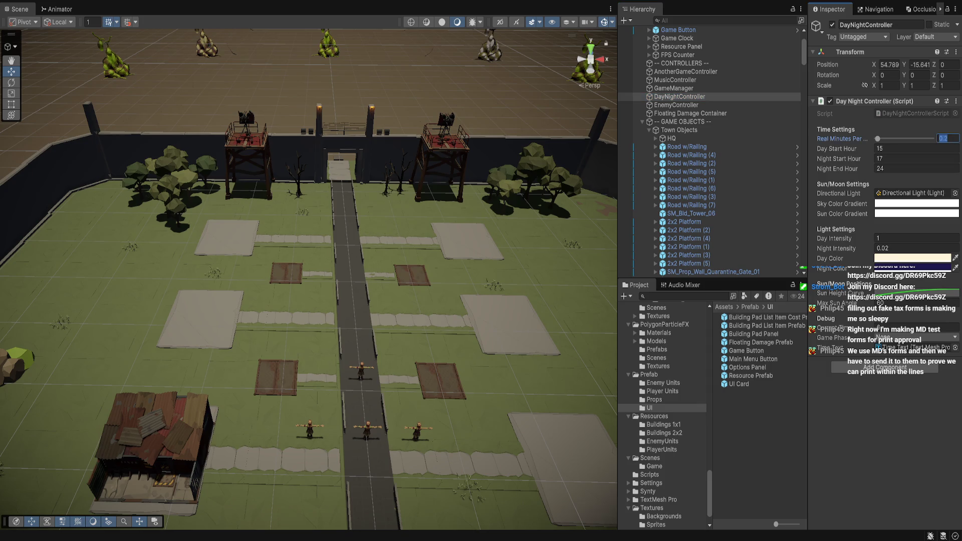
pyautogui.write('2')
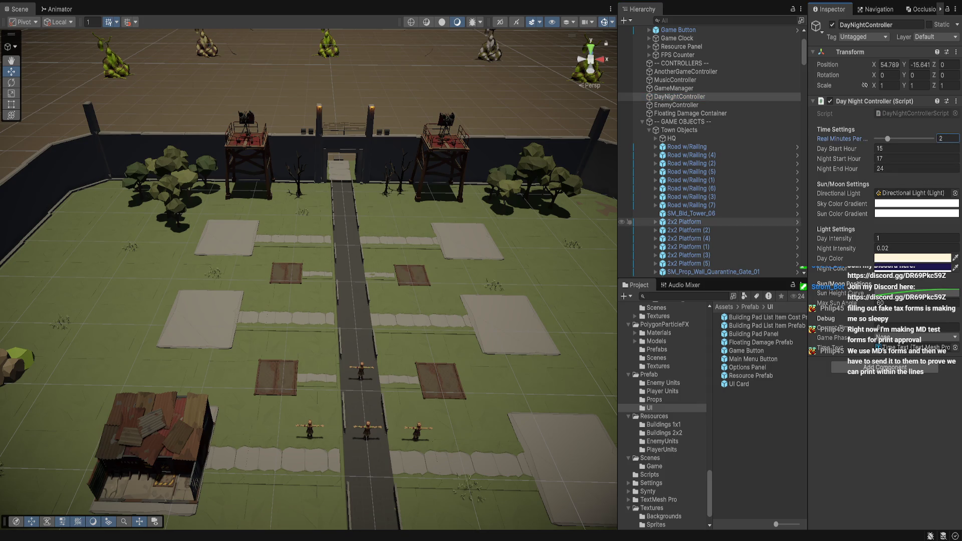
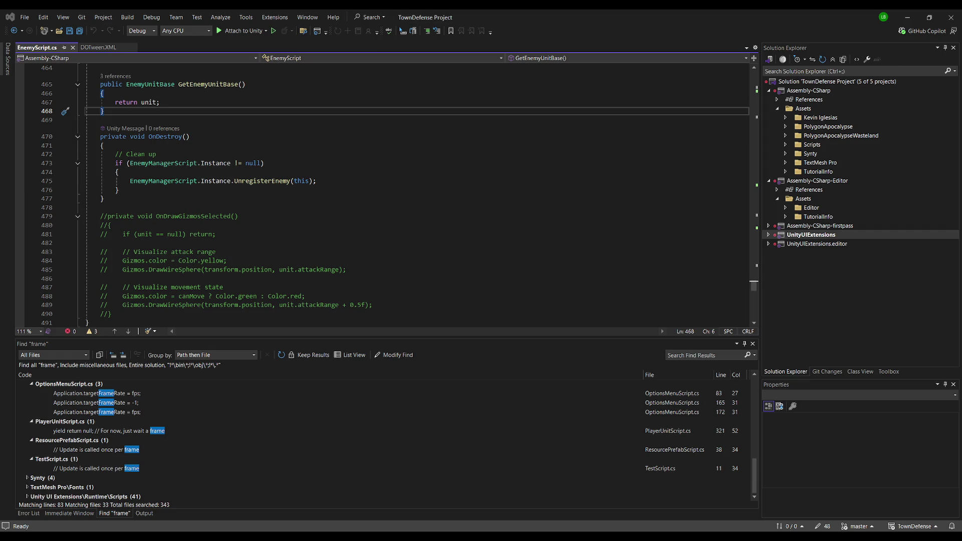
# Open the Building Pad Script of the 2x2 Platform (5) pad in Visual Studio.
pyautogui.hotkey('alt', 'Tab')
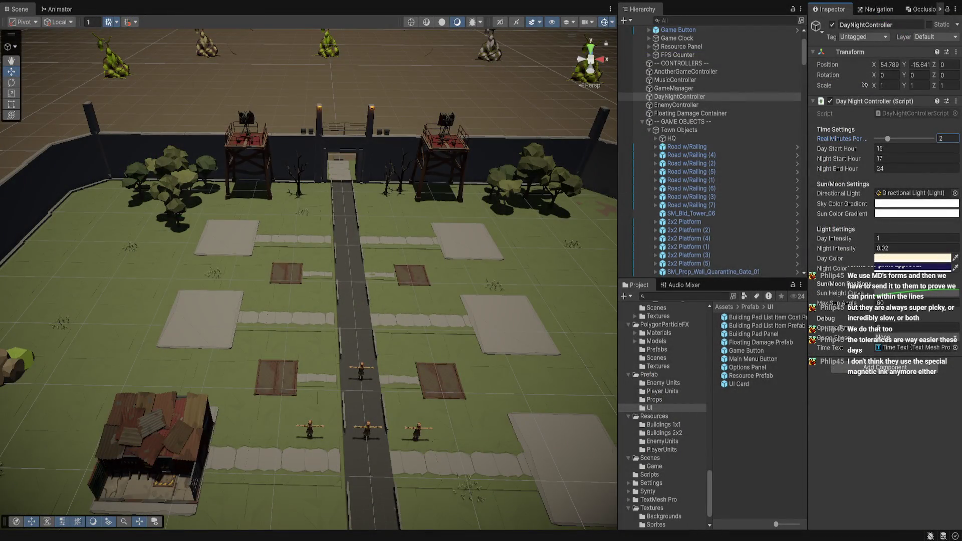
pyautogui.scroll(3, 309, 280)
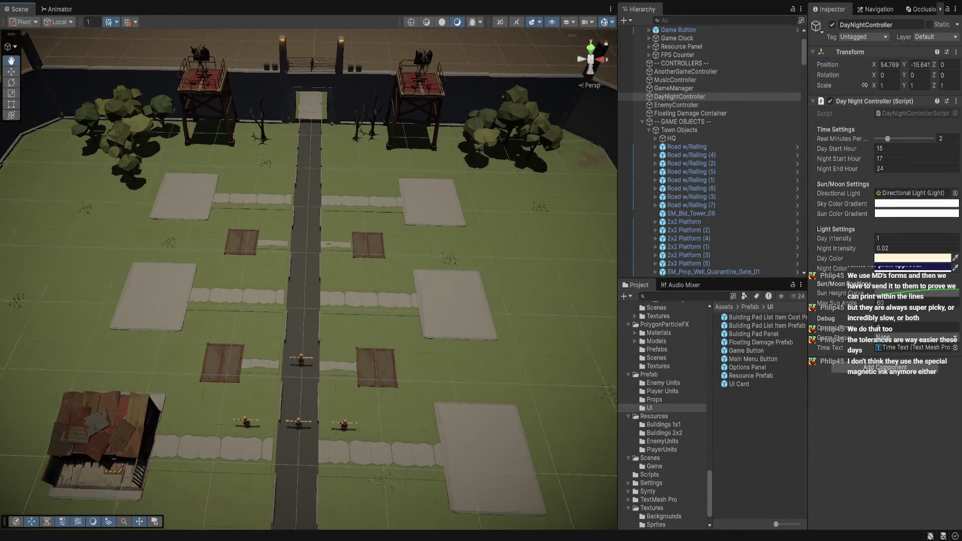
pyautogui.click(471, 456)
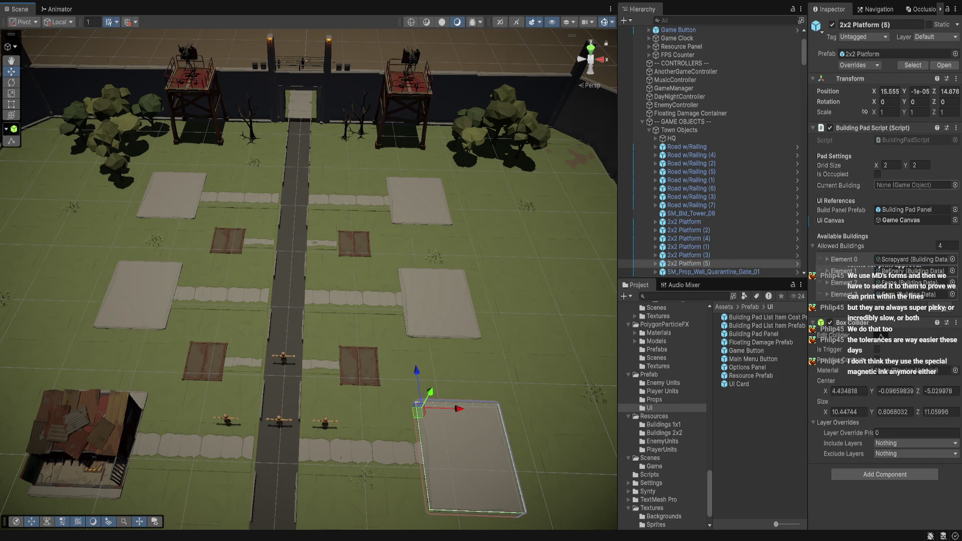
pyautogui.doubleClick(902, 139)
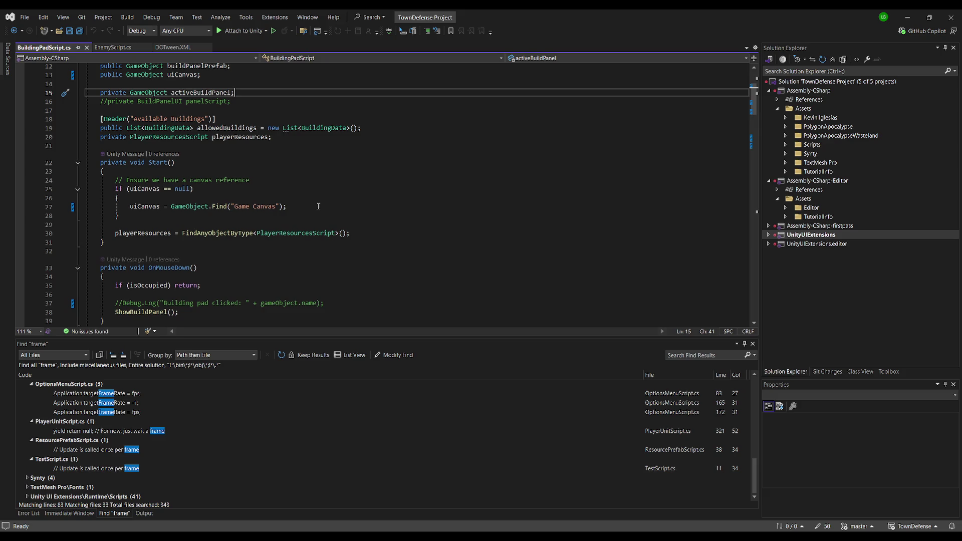
# Copy the entire BuildingPadScript.cs code and return to Unity.
pyautogui.hotkey('ctrl', 'a')
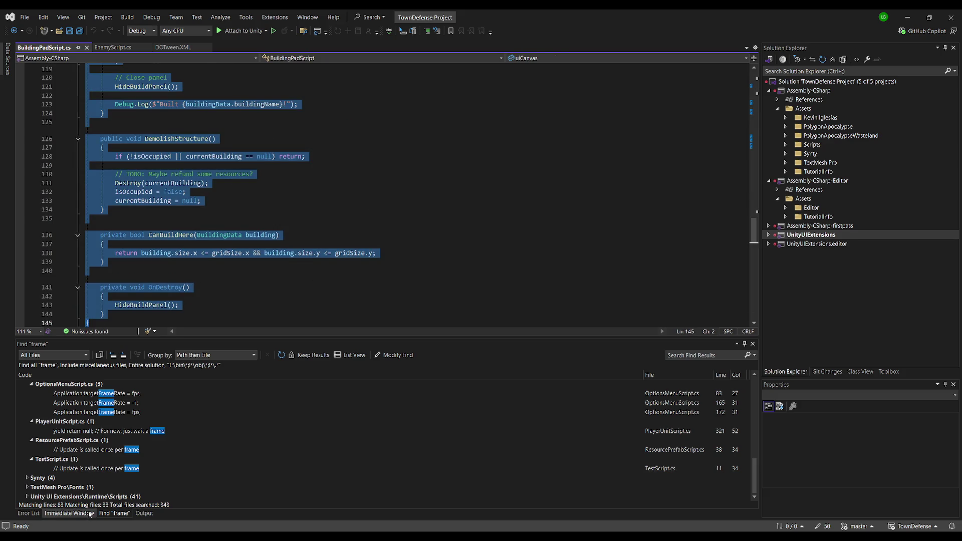
pyautogui.hotkey('alt', 'Tab')
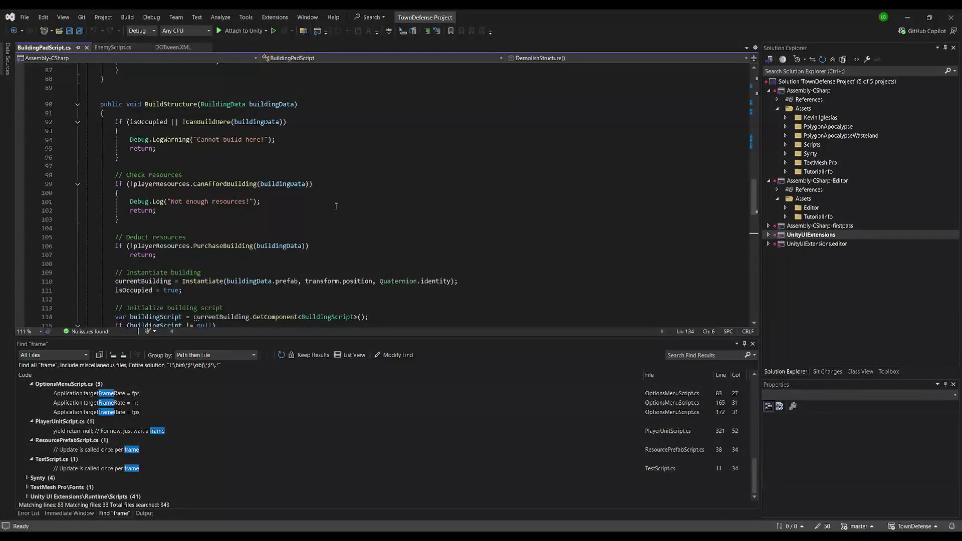
pyautogui.scroll(20, 335, 206)
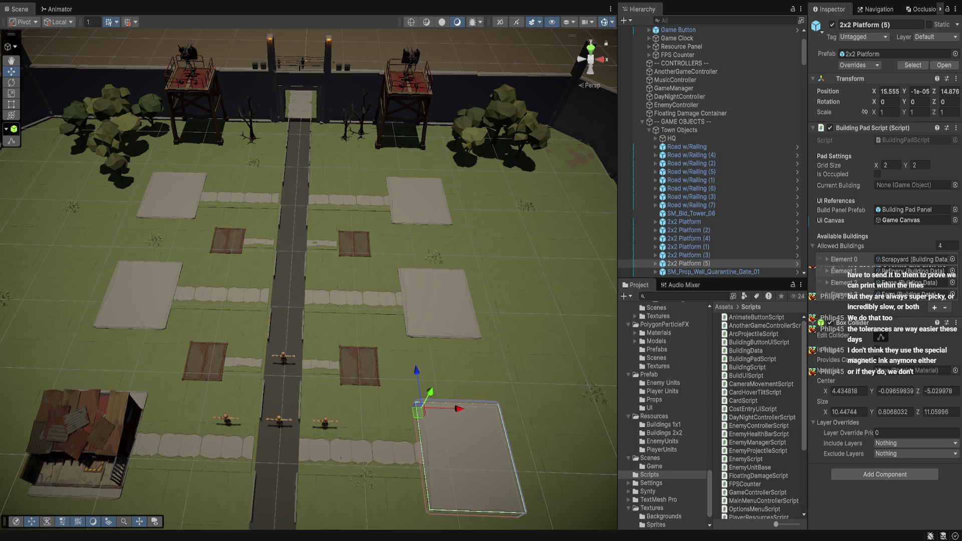
# Open Building Pad List Item Prefab from Prefab/UI and copy its BuildingButtonUIScript code.
pyautogui.scroll(-2, 662, 416)
pyautogui.scroll(3, 662, 416)
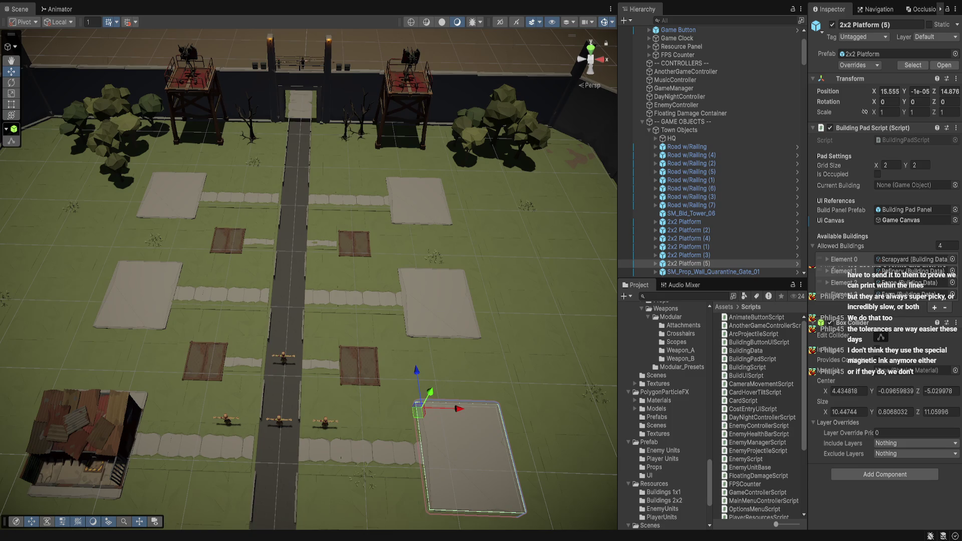
pyautogui.click(649, 413)
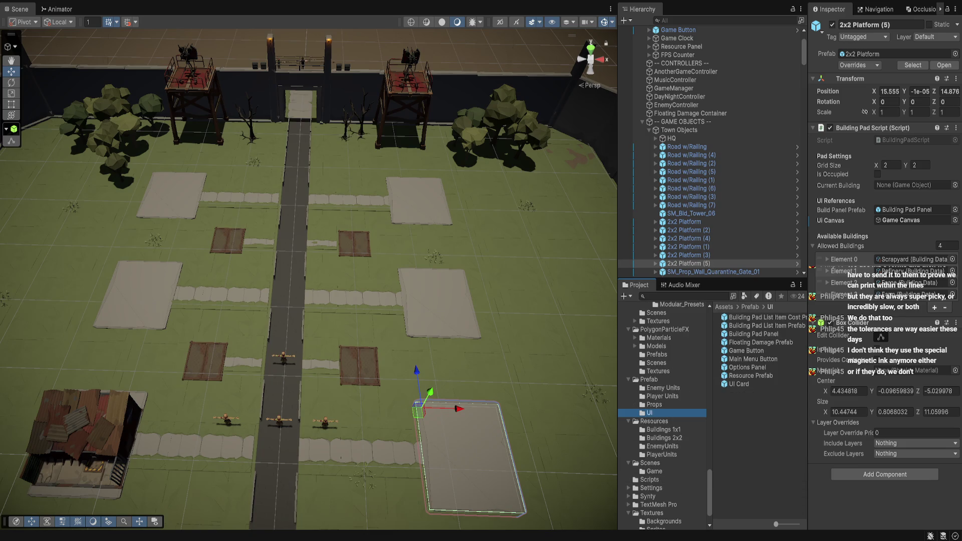
pyautogui.doubleClick(767, 325)
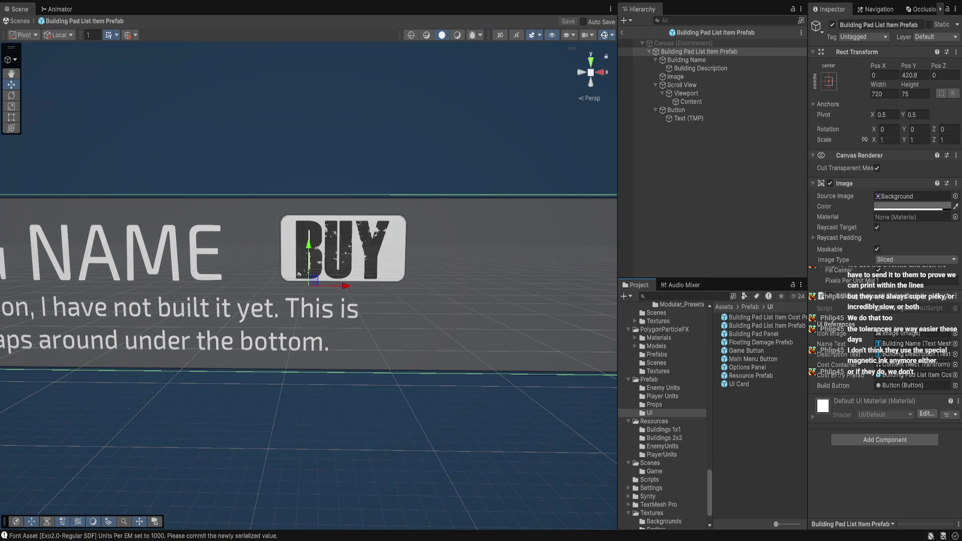
pyautogui.click(650, 480)
pyautogui.doubleClick(751, 343)
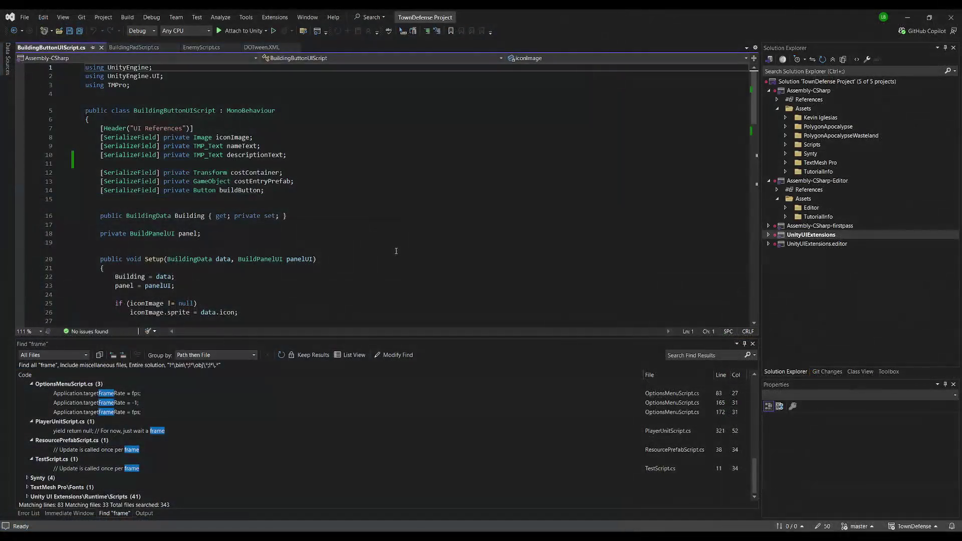
pyautogui.hotkey('ctrl', 'a')
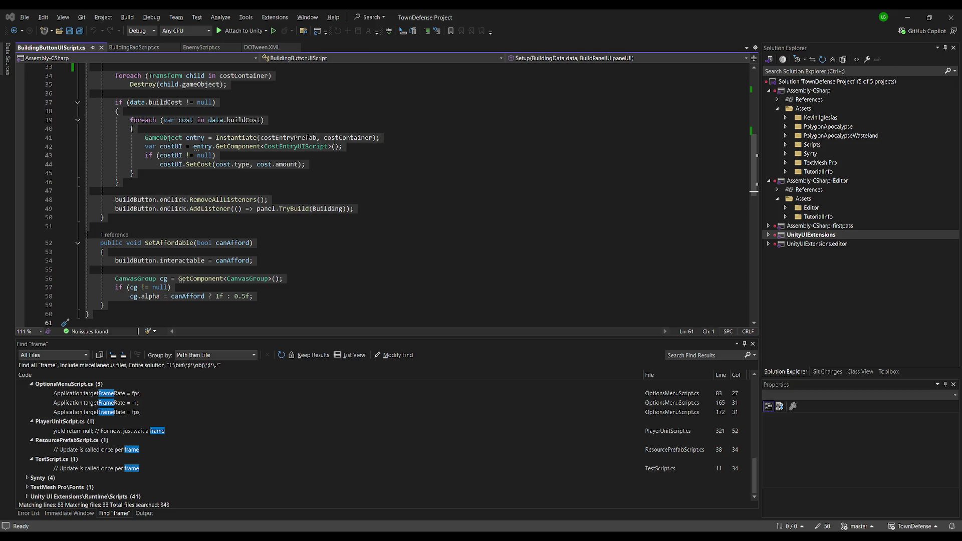
pyautogui.hotkey('alt', 'Tab')
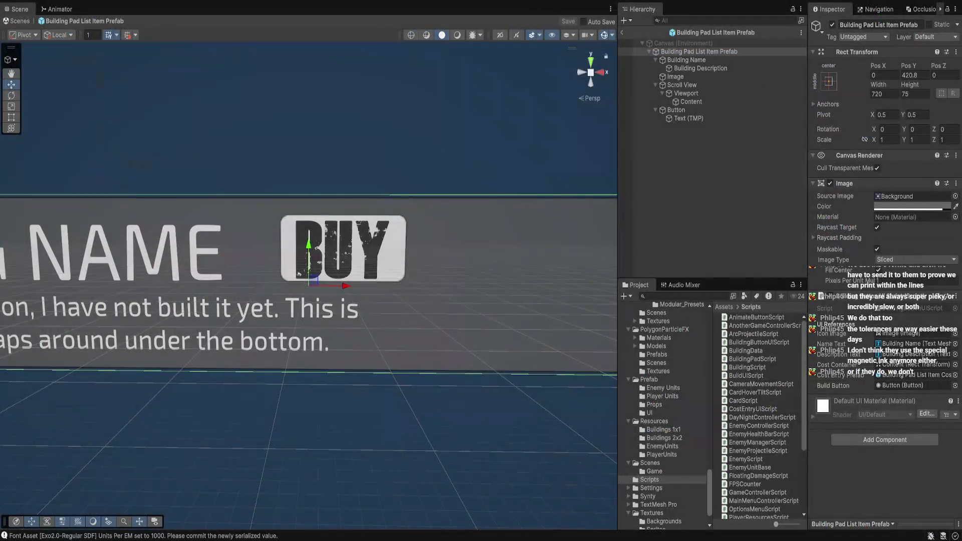
# Open CostEntryUIScript in Visual Studio, then exit Prefab Mode back to the town scene.
pyautogui.click(753, 409)
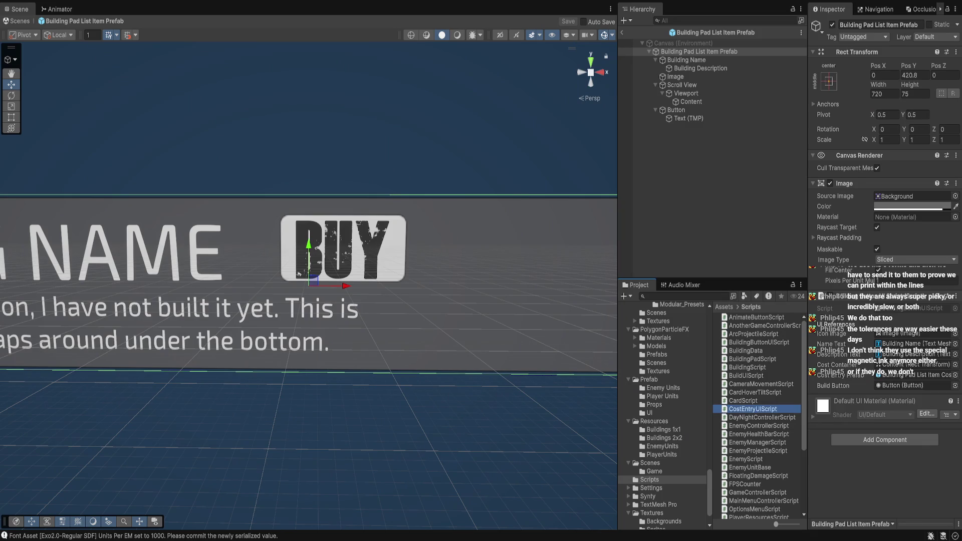
pyautogui.hotkey('alt', 'Tab')
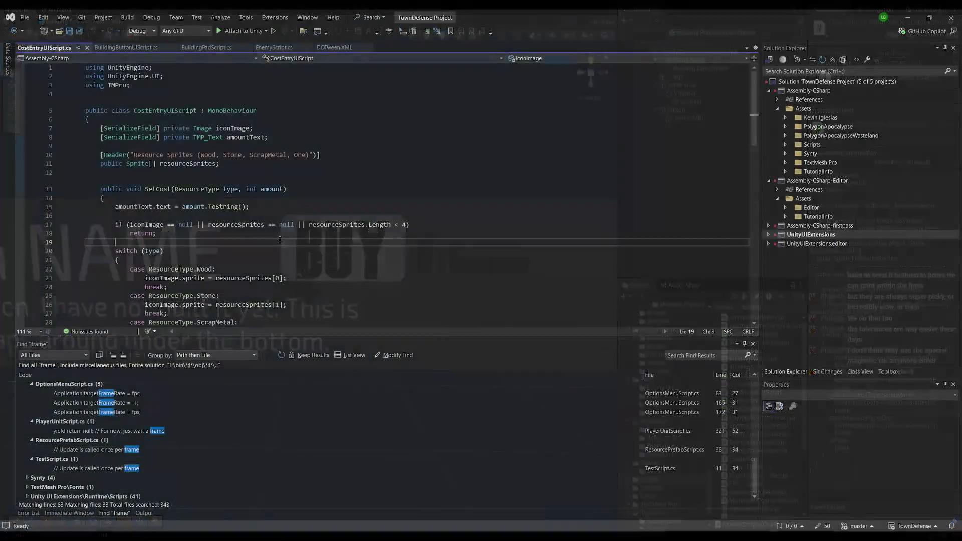
pyautogui.click(319, 345)
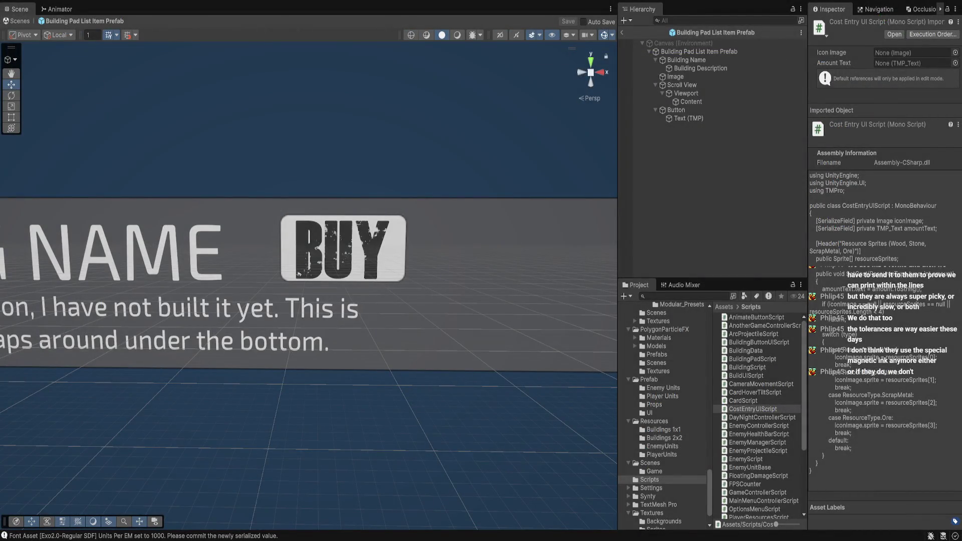
pyautogui.click(622, 33)
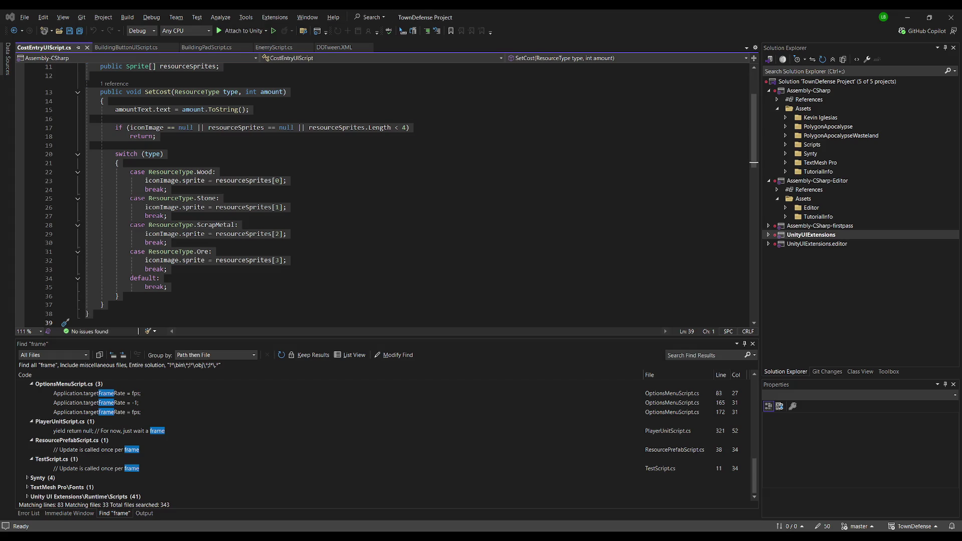
# Close the DOTween.XML tab and switch to BuildingPadScript.cs.
pyautogui.click(224, 145)
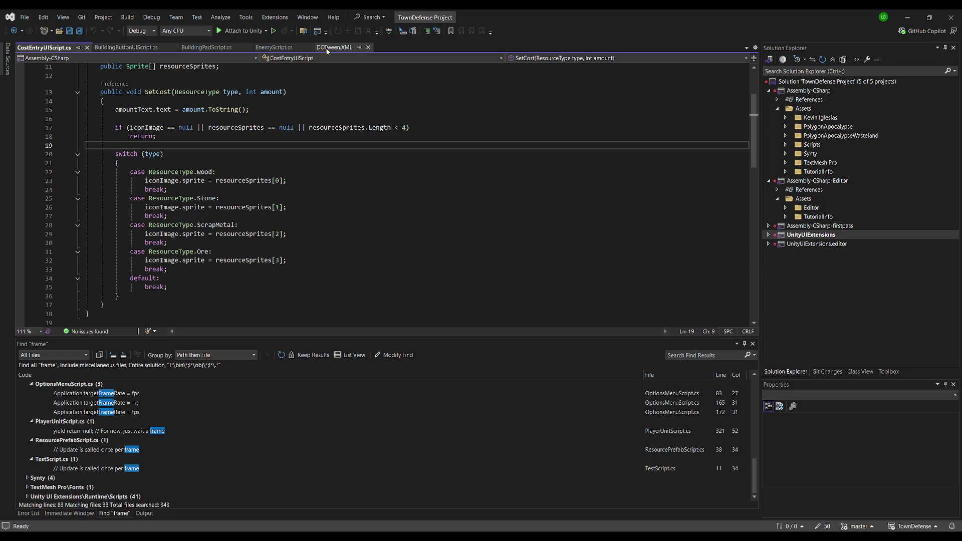
pyautogui.click(368, 47)
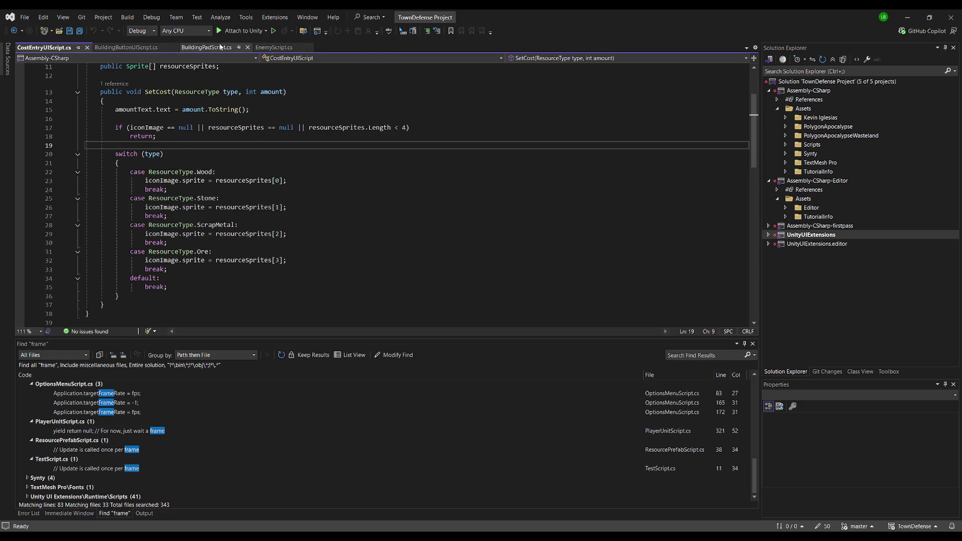
pyautogui.click(201, 47)
pyautogui.scroll(-8, 244, 193)
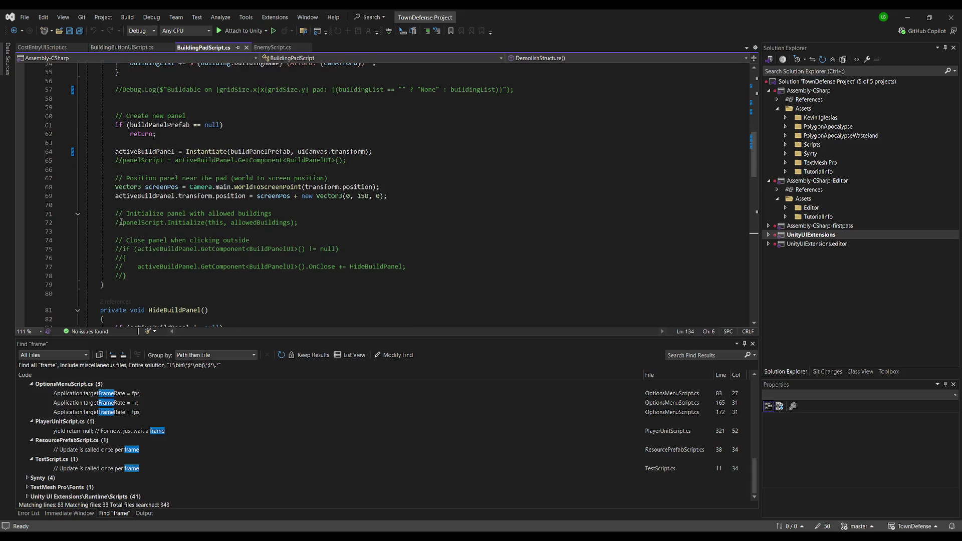
# Uncomment lines 65, 72 and 16 (panelScript assignment, Initialize call, field) and save.
pyautogui.click(122, 161)
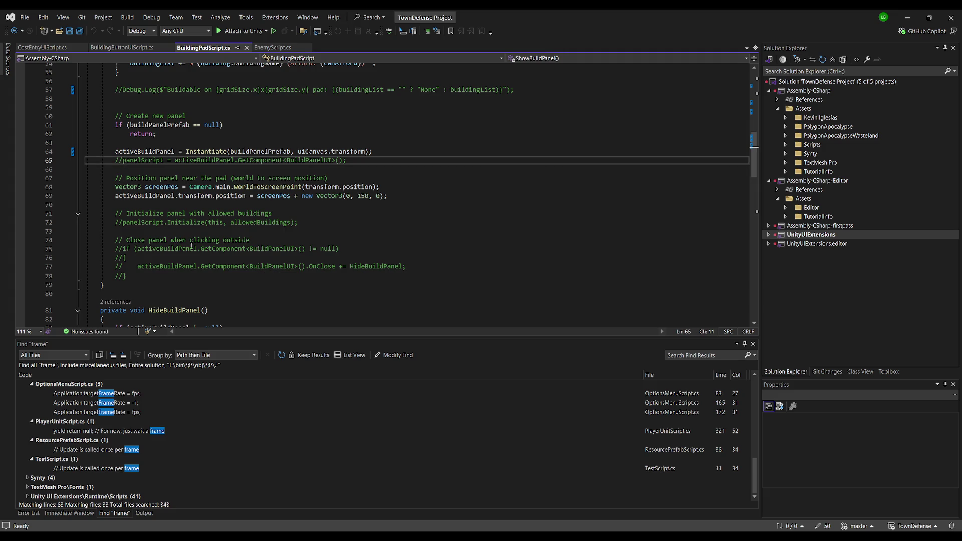
pyautogui.press('BackSpace')
pyautogui.press('BackSpace')
pyautogui.click(123, 223)
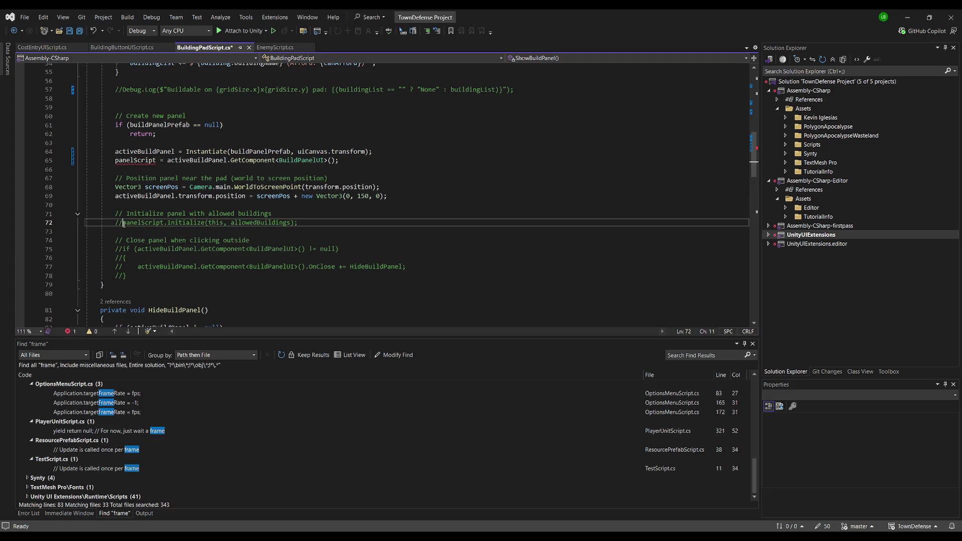
pyautogui.press('BackSpace')
pyautogui.press('BackSpace')
pyautogui.scroll(15, 323, 230)
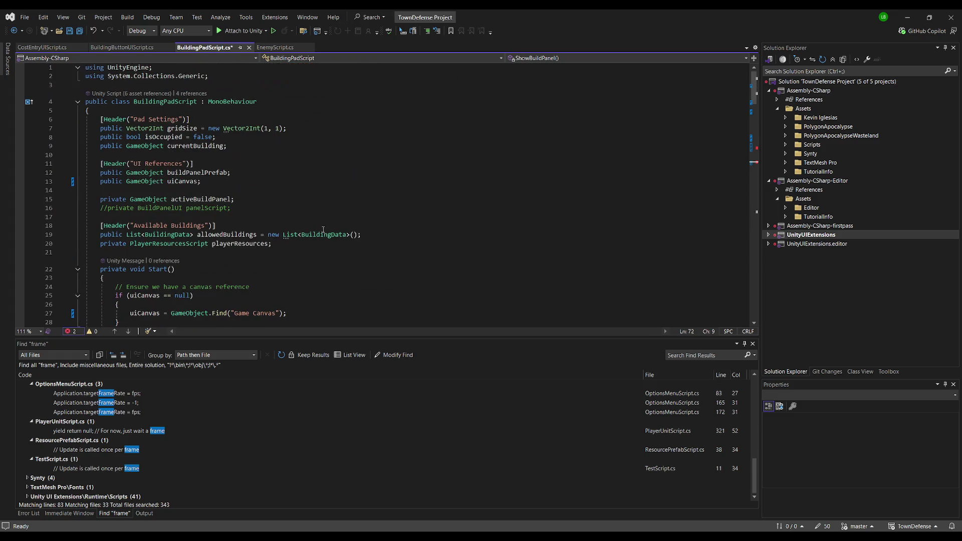
pyautogui.click(112, 207)
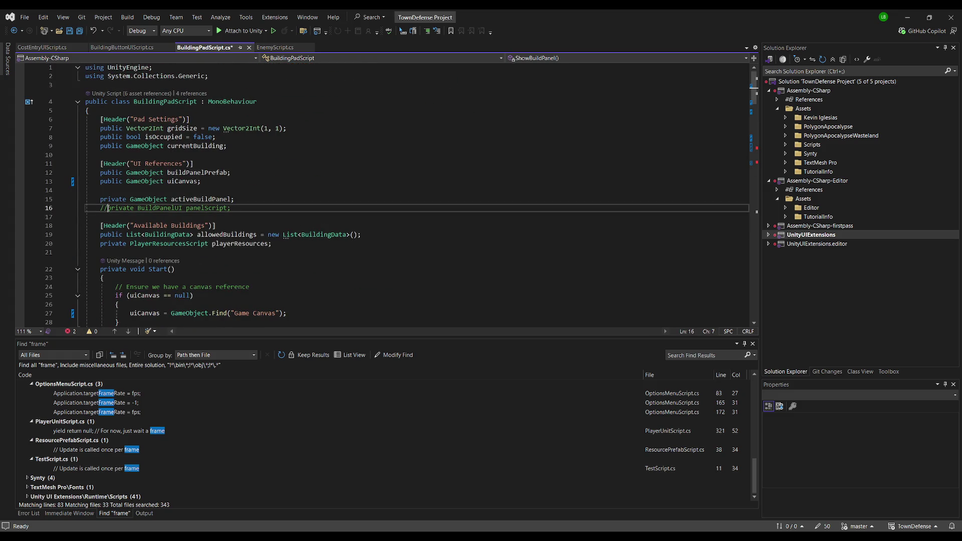
pyautogui.press('BackSpace')
pyautogui.press('BackSpace')
pyautogui.scroll(-5, 318, 204)
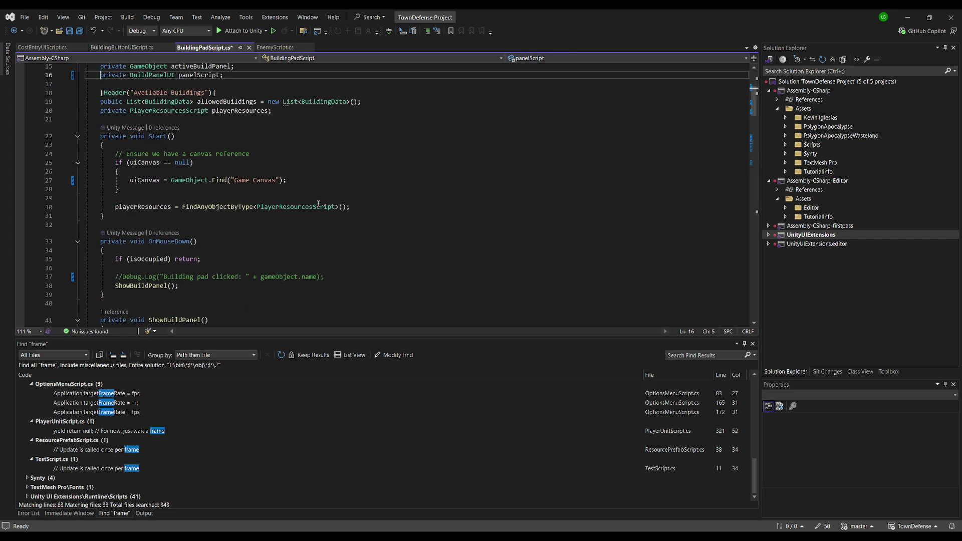
pyautogui.click(365, 171)
pyautogui.hotkey('ctrl', 's')
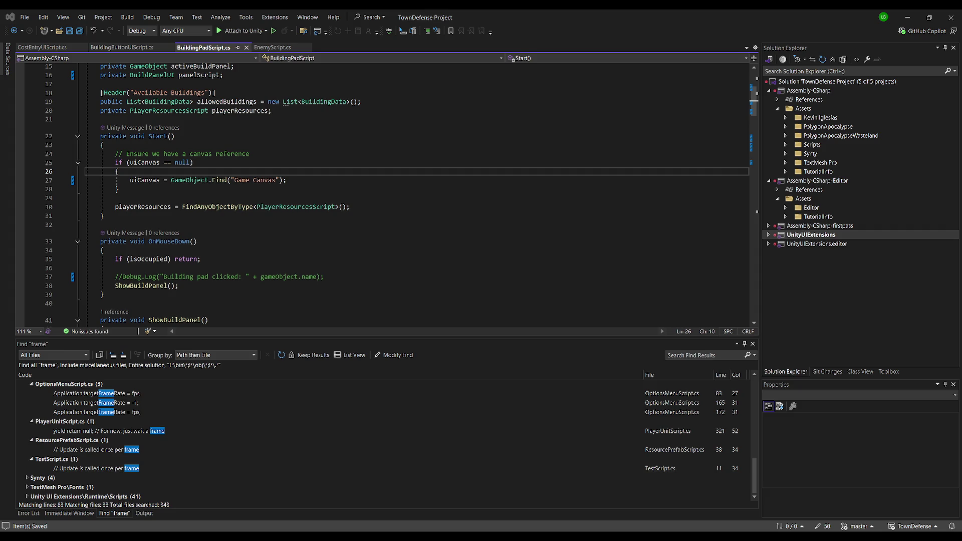
# Uncomment lines 75–78 subscribing HideBuildPanel to OnClose, save, and return to Unity.
pyautogui.click(239, 198)
pyautogui.scroll(-6, 239, 223)
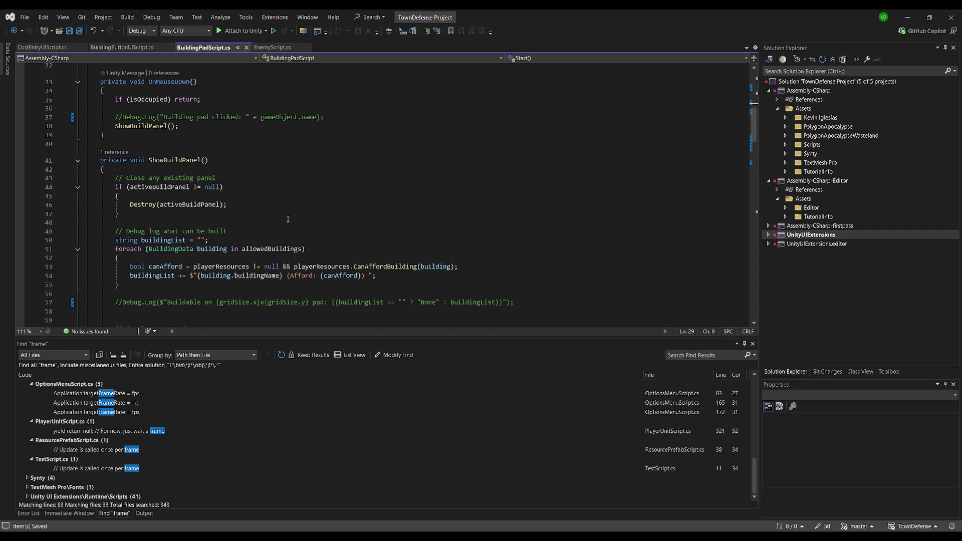
pyautogui.scroll(-6, 288, 219)
pyautogui.scroll(-3, 301, 205)
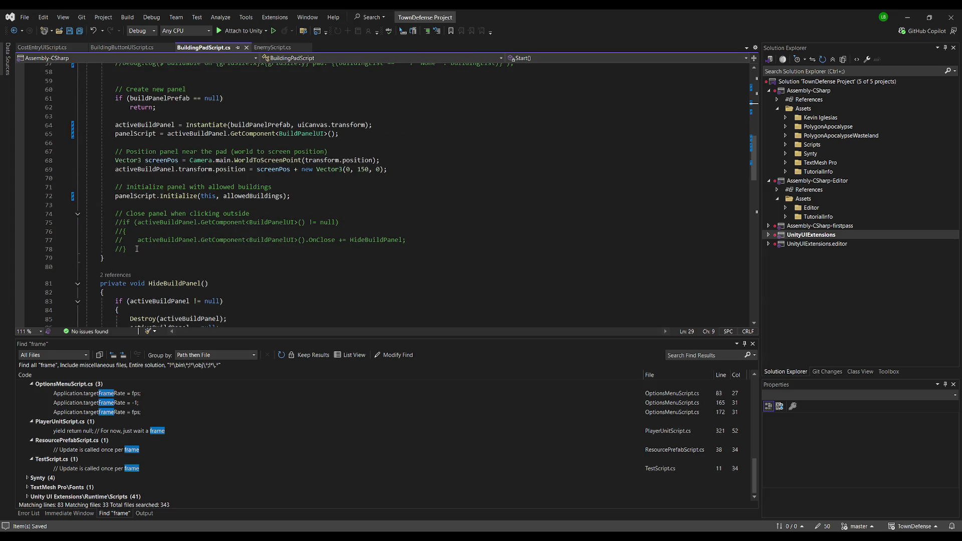
pyautogui.moveTo(133, 246); pyautogui.dragTo(86, 222)
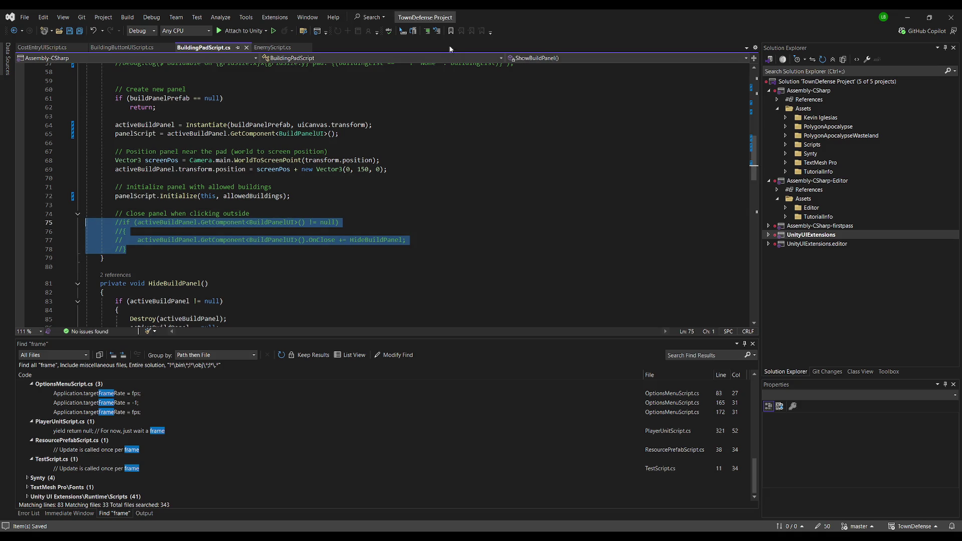
pyautogui.click(436, 30)
pyautogui.click(261, 207)
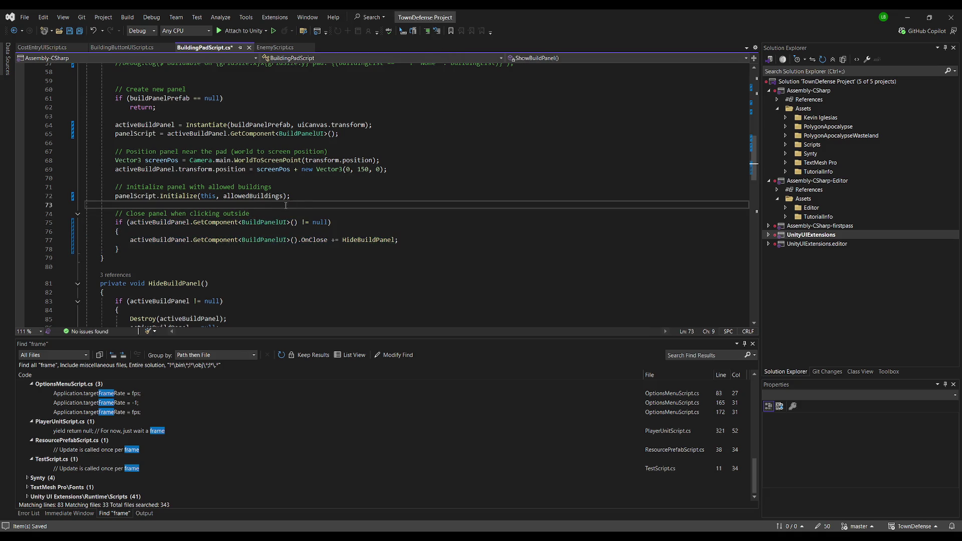
pyautogui.press('Up')
pyautogui.press('Up')
pyautogui.press('Up')
pyautogui.hotkey('ctrl', 's')
pyautogui.scroll(-5, 310, 210)
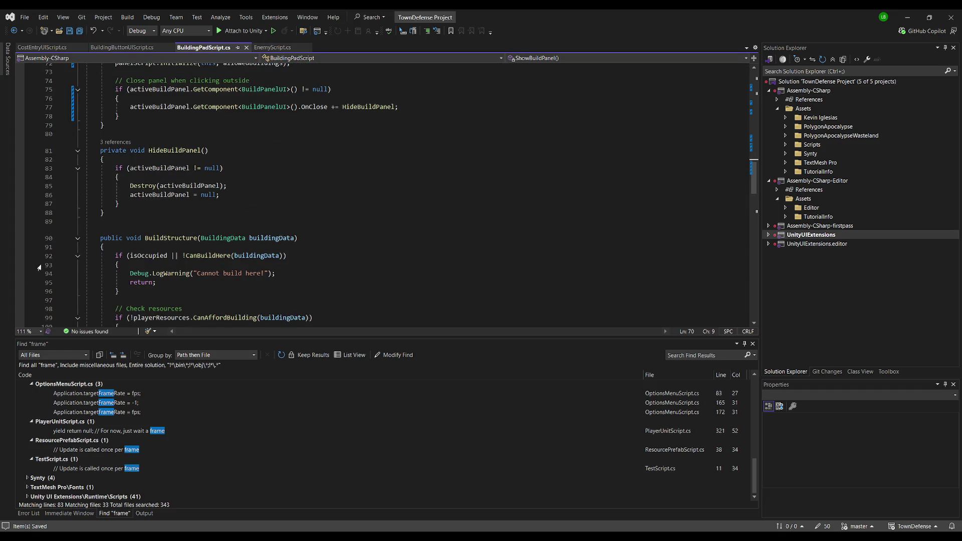
pyautogui.hotkey('alt', 'Tab')
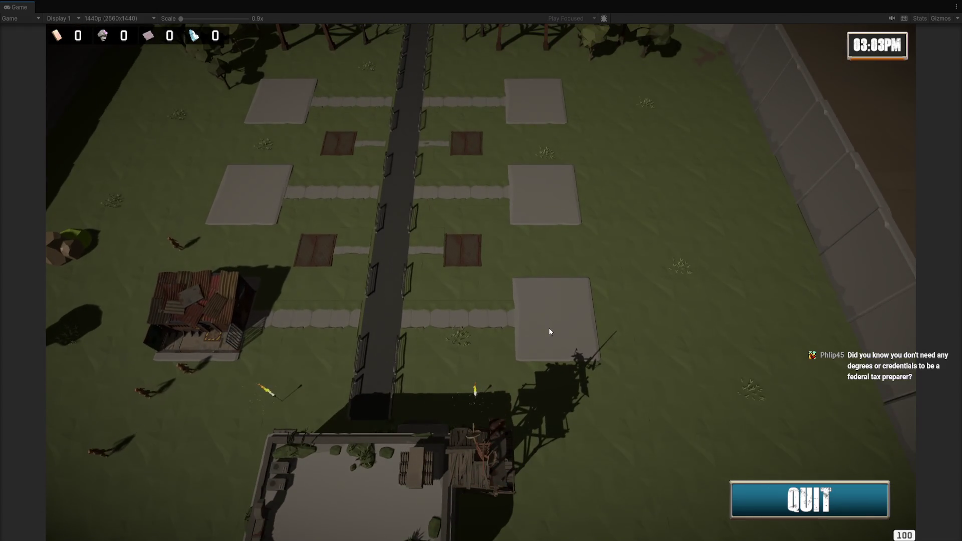
# Stop play mode and locate 2x2 Platform (5)'s Build Panel Prefab, Building Pad Panel, in Prefab/UI.
pyautogui.click(538, 316)
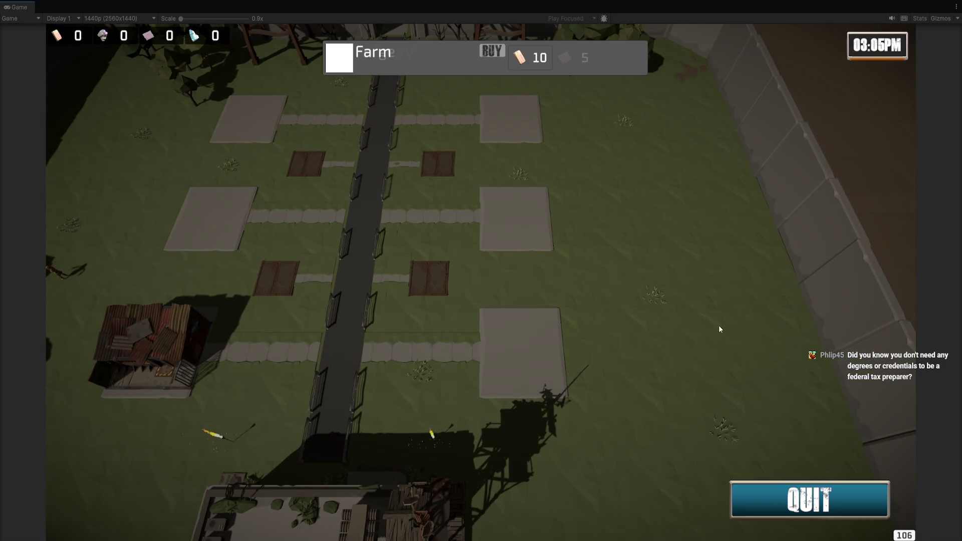
pyautogui.hotkey('ctrl', 'p')
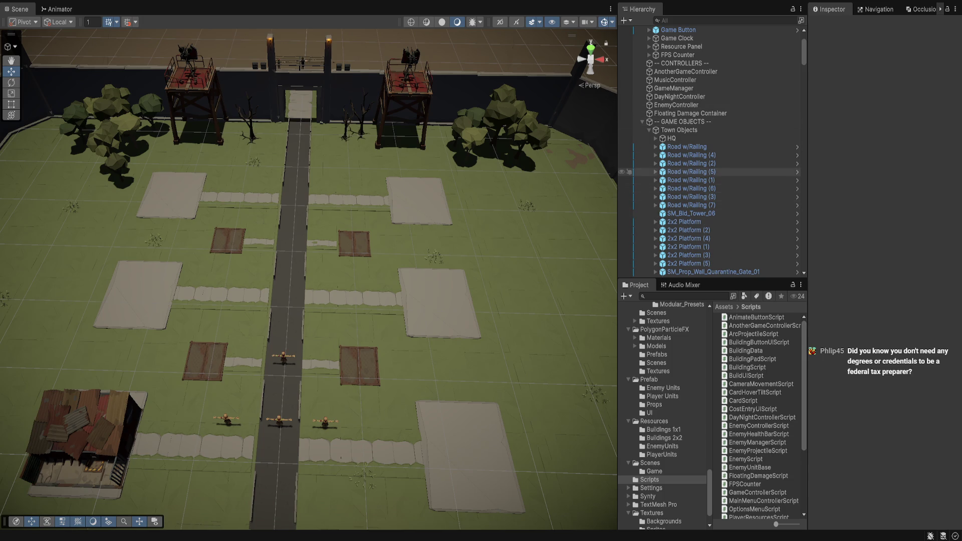
pyautogui.click(686, 263)
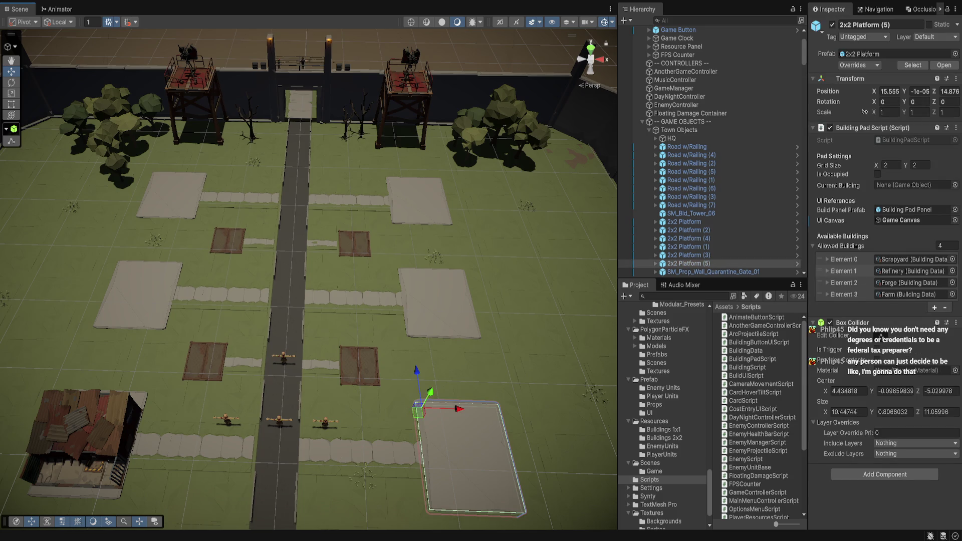
pyautogui.moveTo(311, 281); pyautogui.dragTo(250, 265)
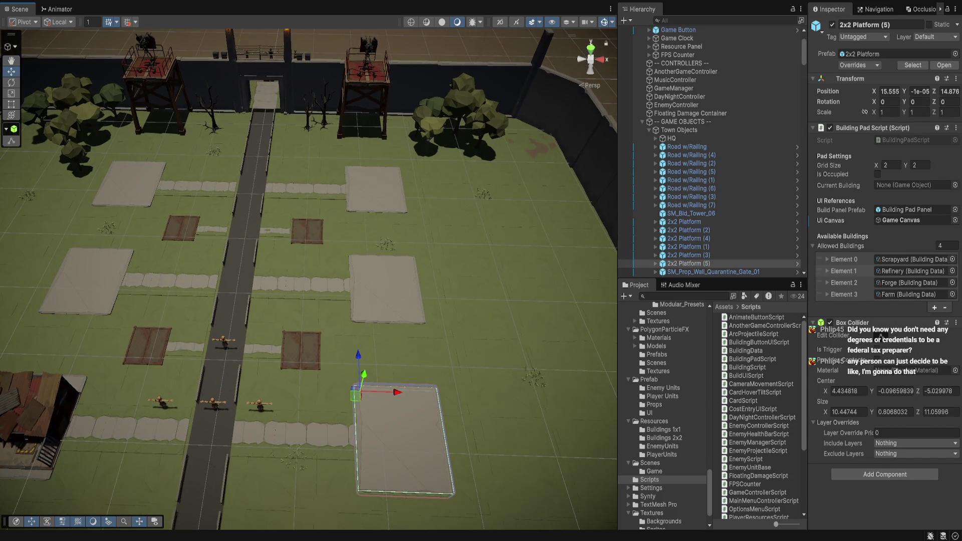
pyautogui.click(909, 210)
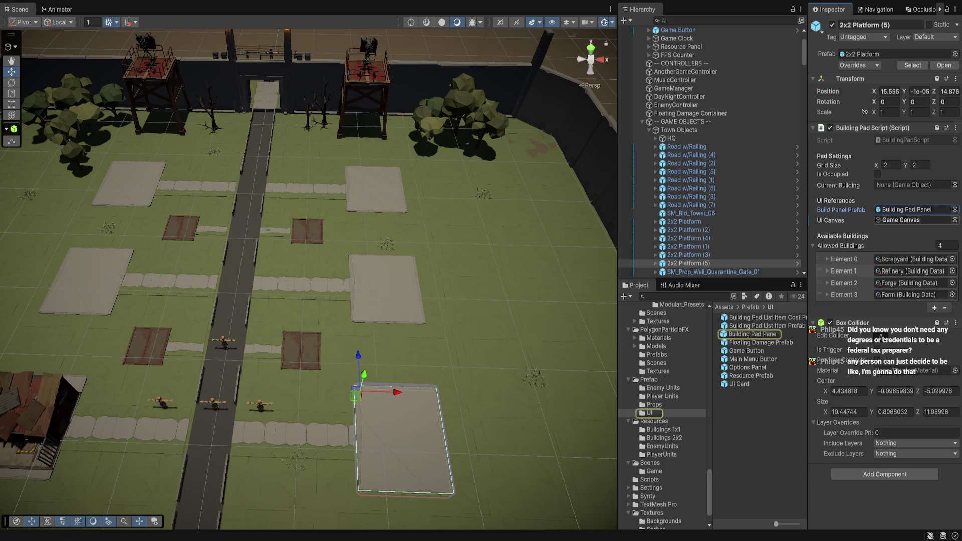
pyautogui.click(752, 334)
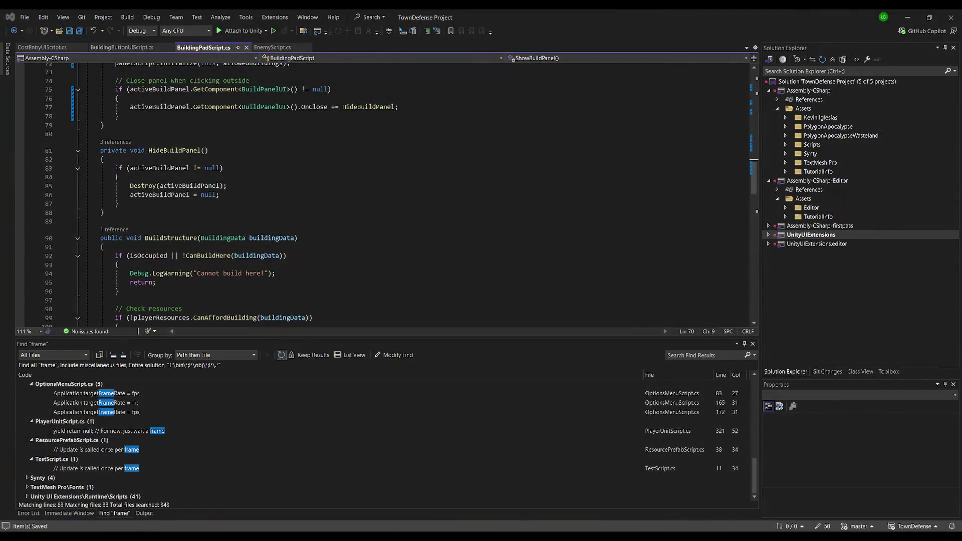
# Review the ShowBuildPanel code around panelScript on line 65 of BuildingPadScript.cs.
pyautogui.scroll(2, 396, 191)
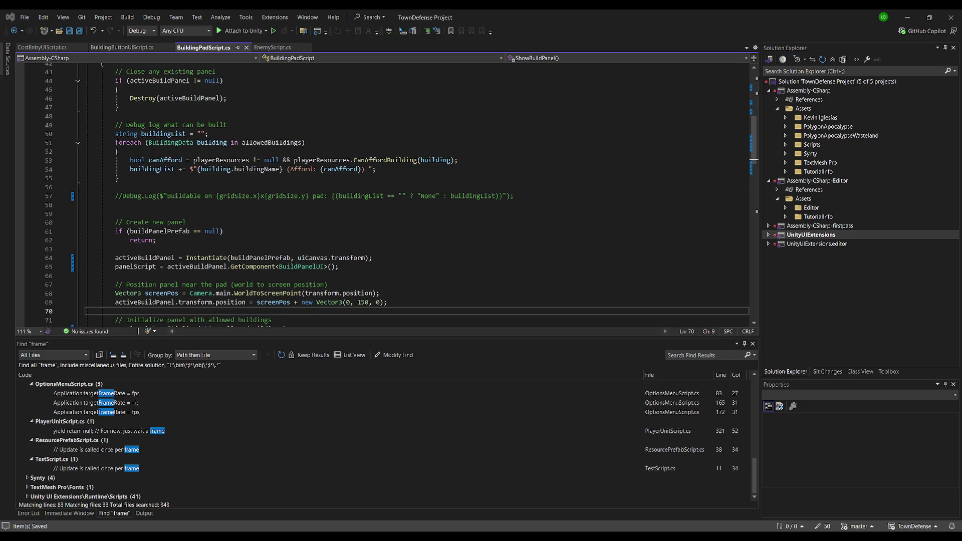
pyautogui.doubleClick(134, 267)
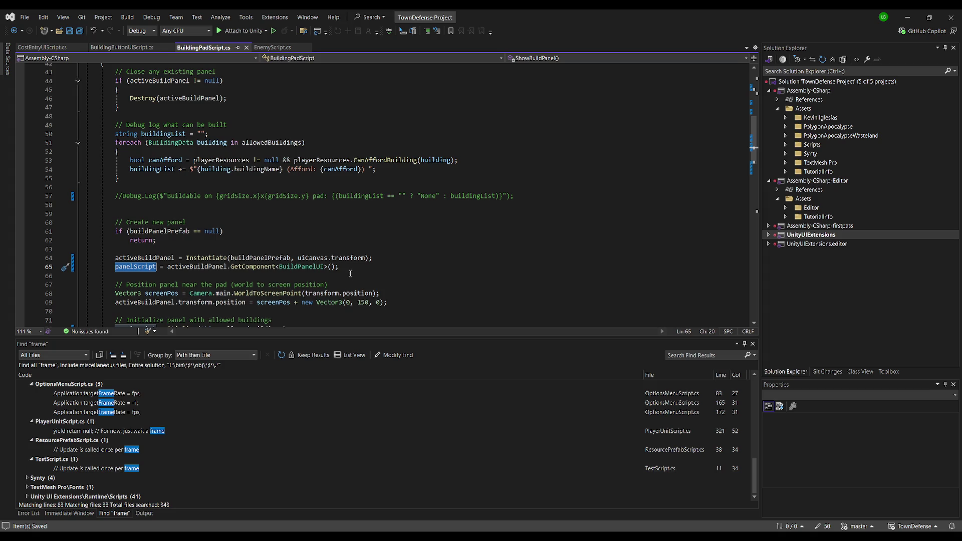
pyautogui.scroll(-4, 351, 277)
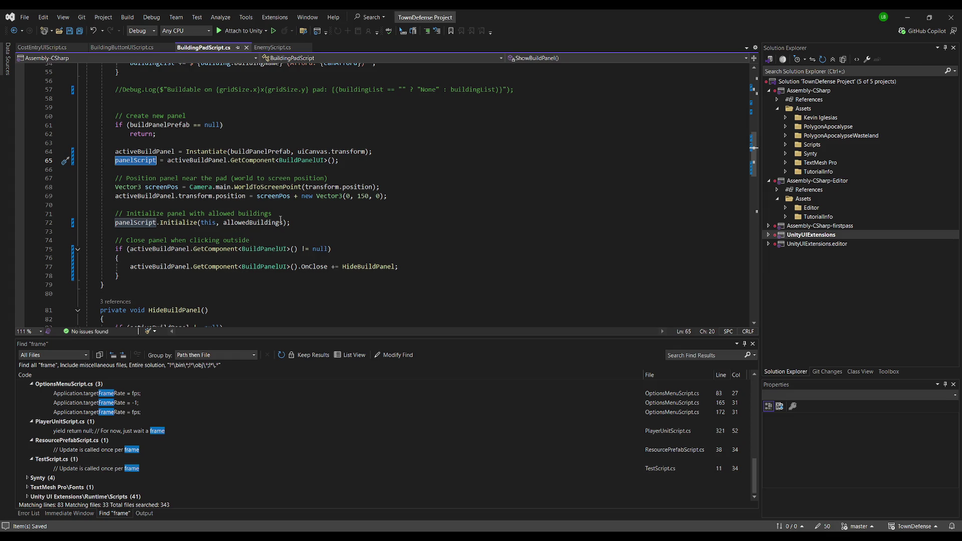
pyautogui.hotkey('alt', 'Tab')
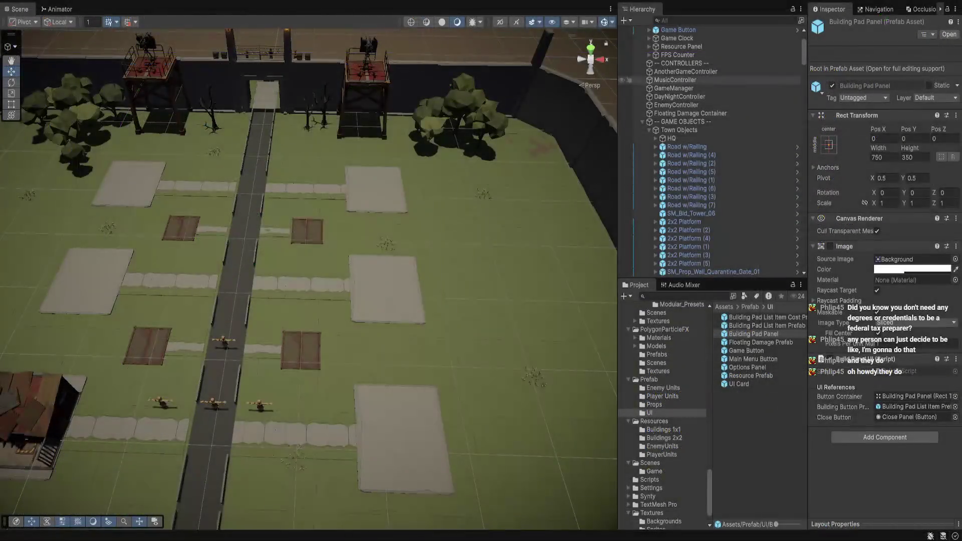
# Inspect Game Canvas: Screen Space - Overlay with Canvas Scaler and Graphic Raycaster.
pyautogui.scroll(3, 711, 150)
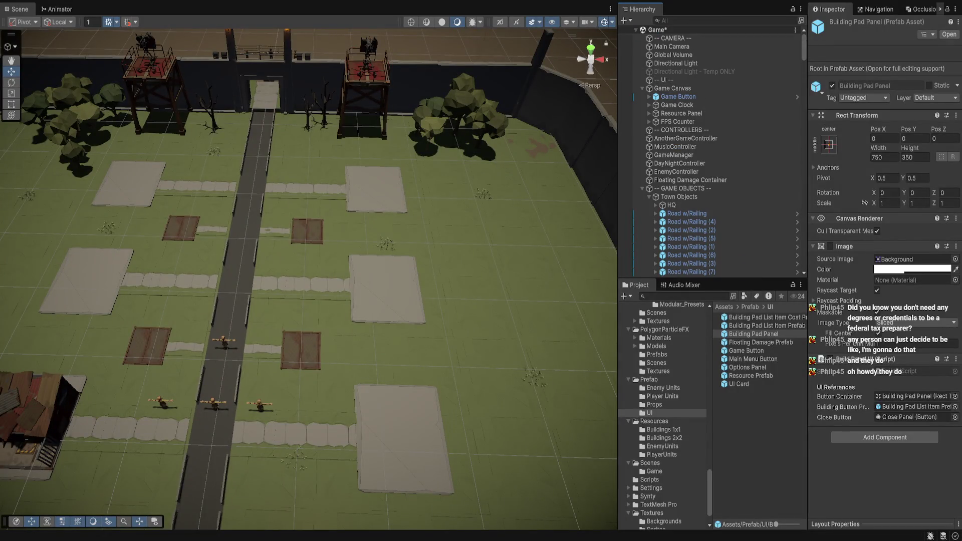
pyautogui.click(672, 89)
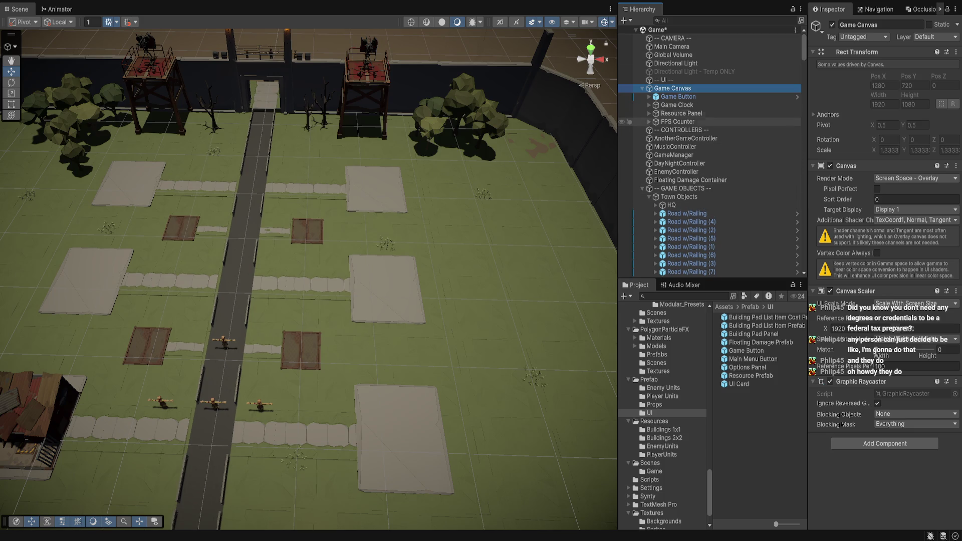
pyautogui.scroll(-10, 712, 126)
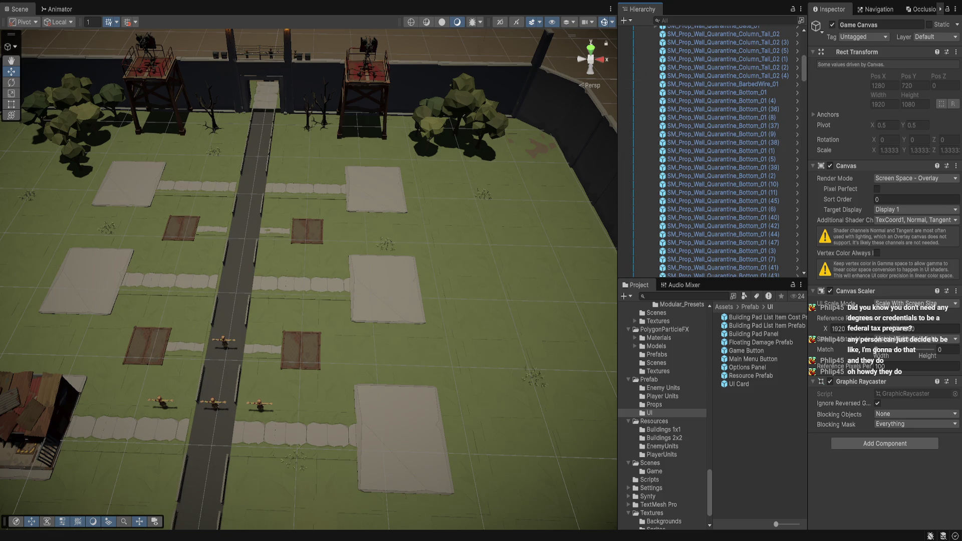
pyautogui.scroll(-15, 711, 126)
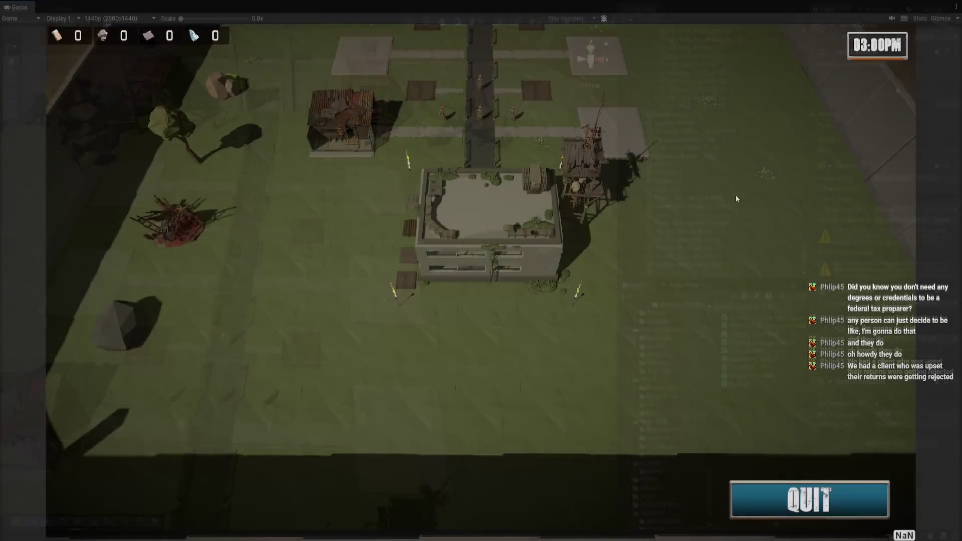
# Open a pad's build panel in play mode and expand Building Pad Panel(Clone) in the Hierarchy.
pyautogui.click(619, 350)
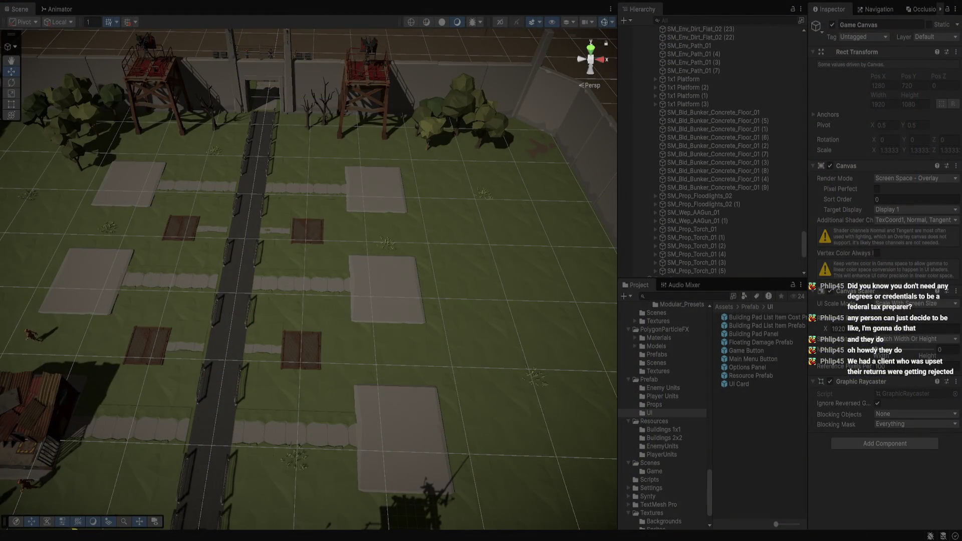
pyautogui.scroll(5, 712, 151)
pyautogui.click(679, 155)
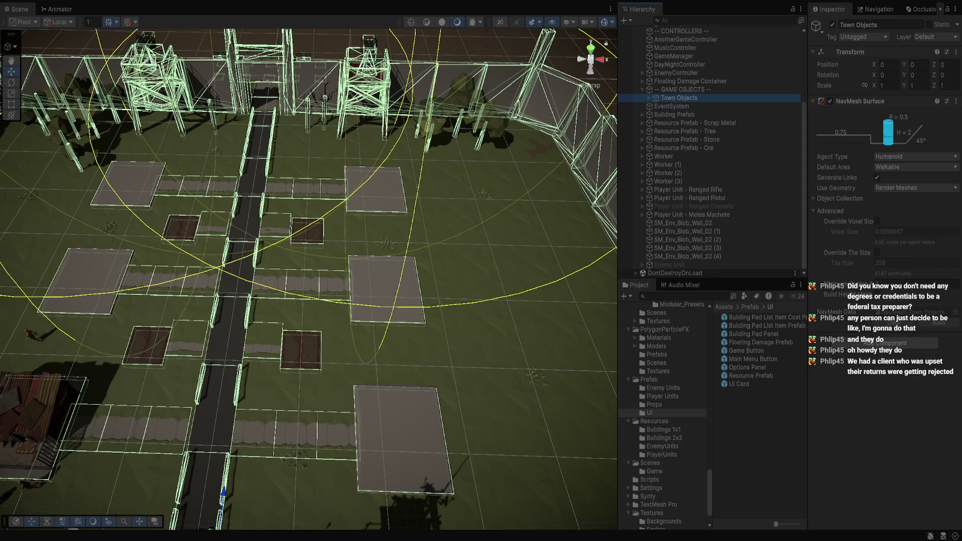
pyautogui.scroll(4, 711, 151)
pyautogui.click(693, 116)
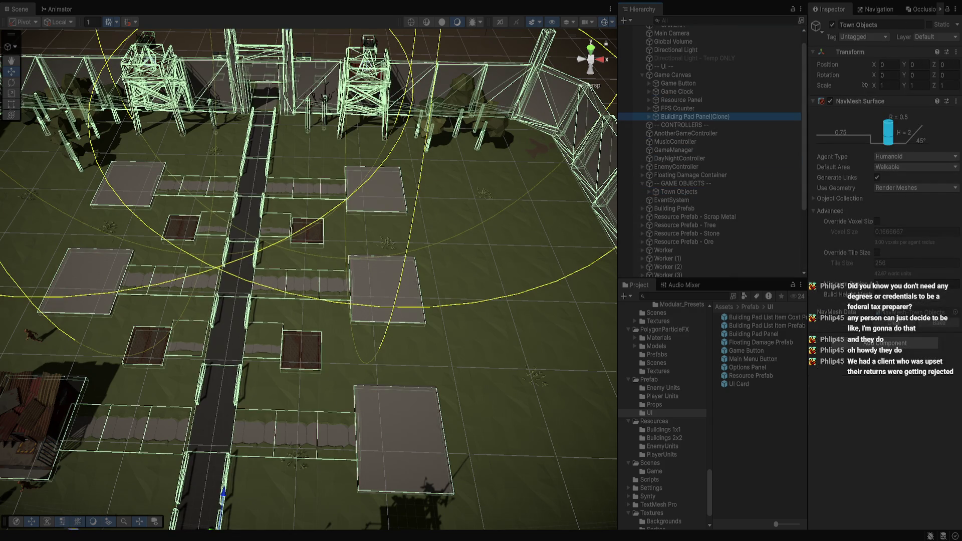
pyautogui.click(649, 117)
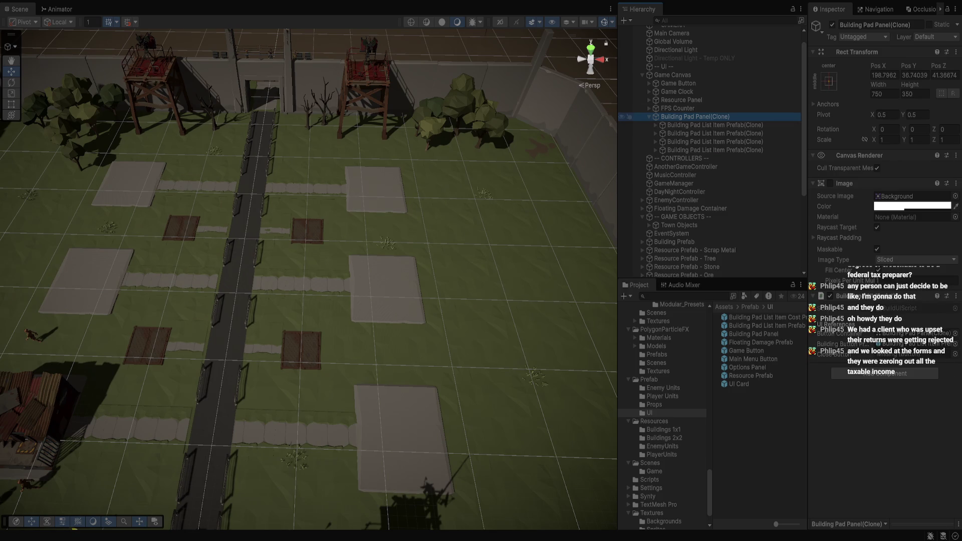
# Frame and orbit around the panel clone's canvas in the Scene view, then stop play.
pyautogui.press('f')
pyautogui.moveTo(232, 354)
pyautogui.mouseDown()
pyautogui.moveTo(225, 360)
pyautogui.moveTo(262, 324)
pyautogui.mouseUp()
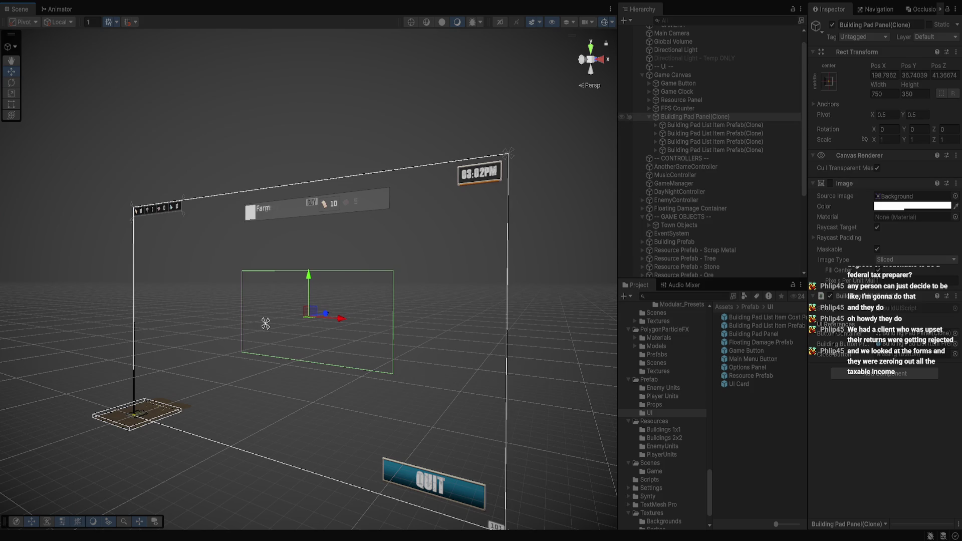
pyautogui.click(695, 117)
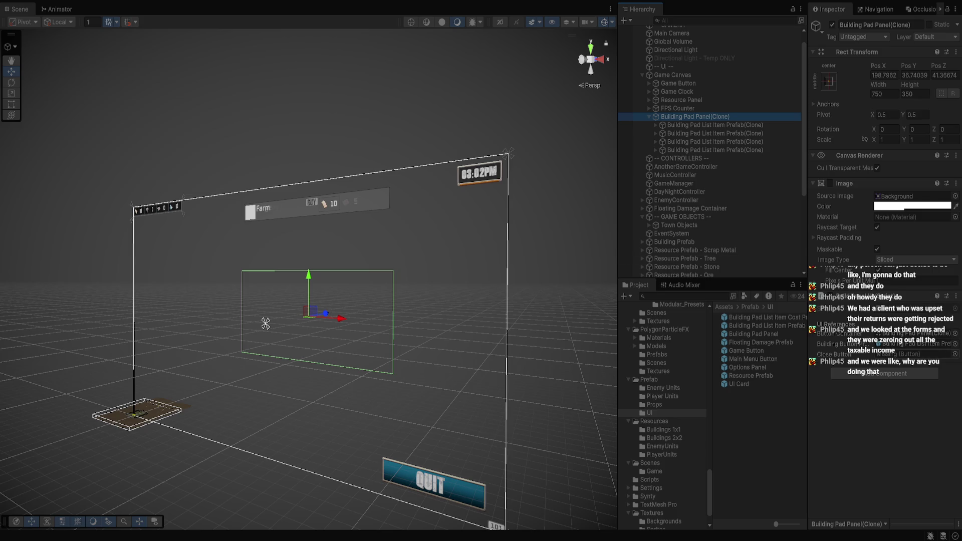
pyautogui.click(266, 323)
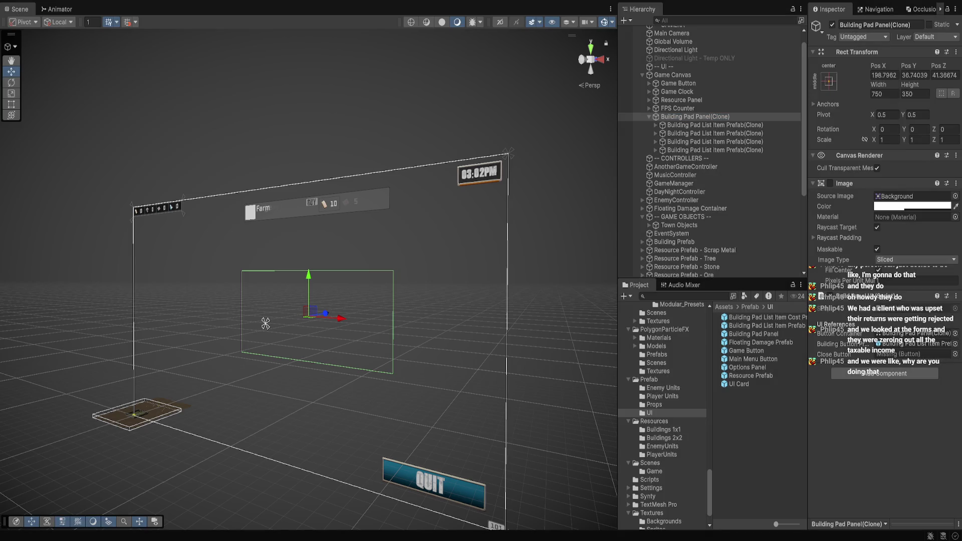
pyautogui.hotkey('ctrl', 'p')
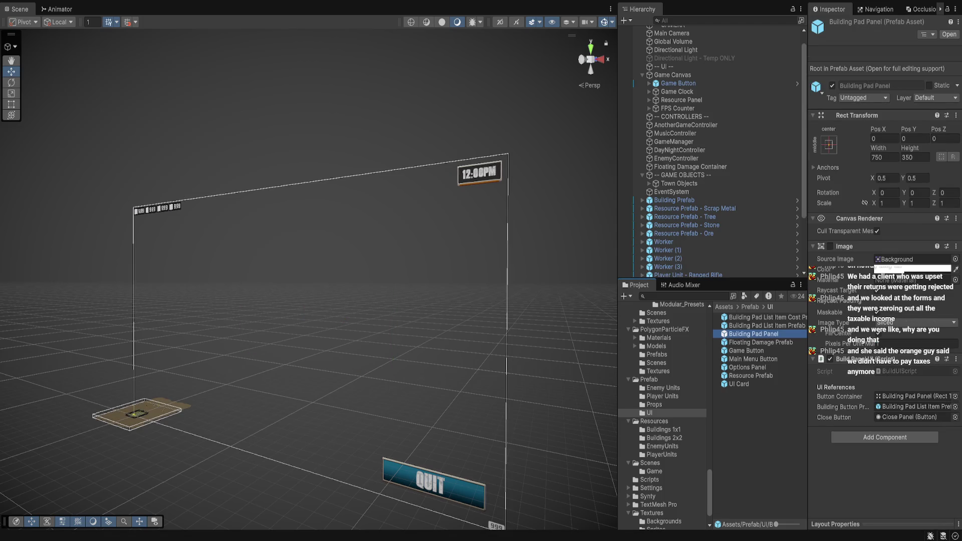
pyautogui.doubleClick(753, 333)
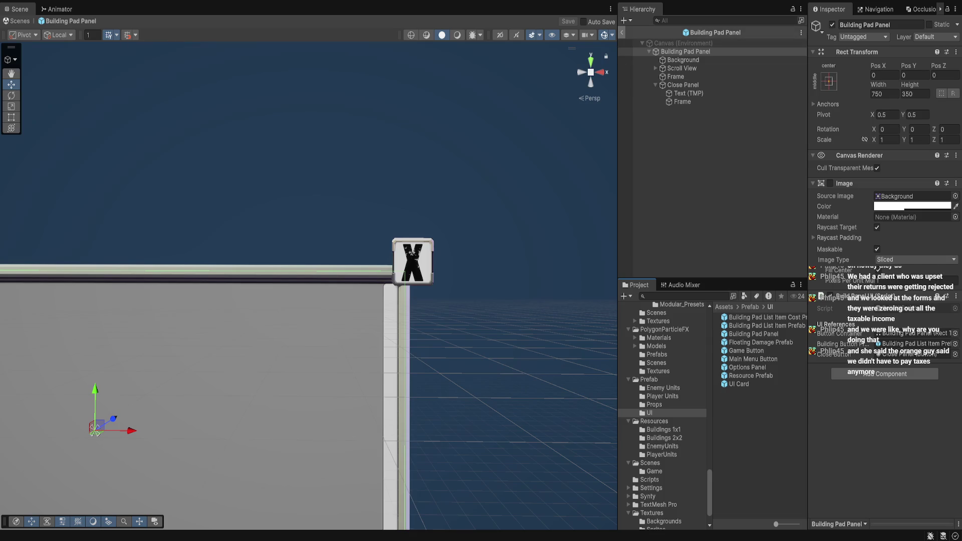
pyautogui.click(622, 33)
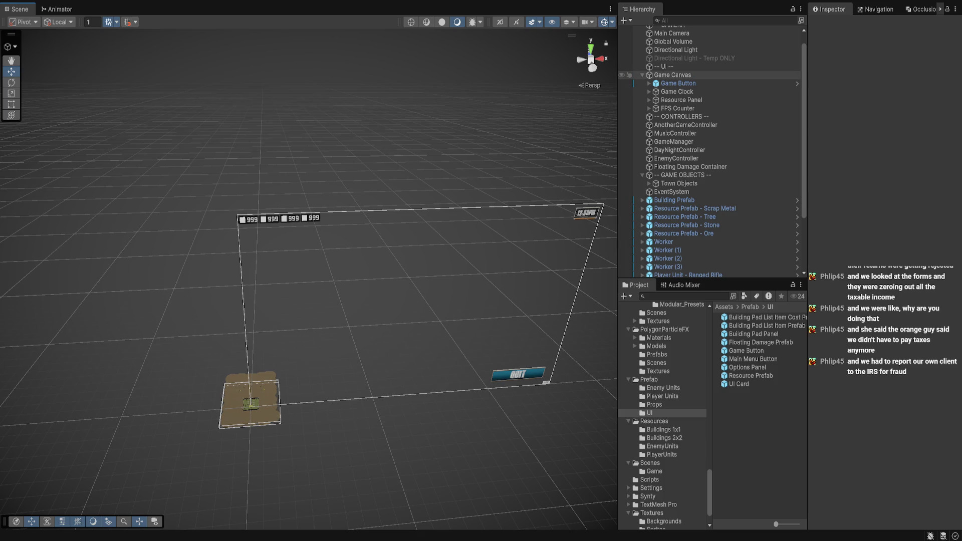
# Check Game Canvas, spawn and expand the panel clone, then open the Building Pad Panel prefab.
pyautogui.click(672, 75)
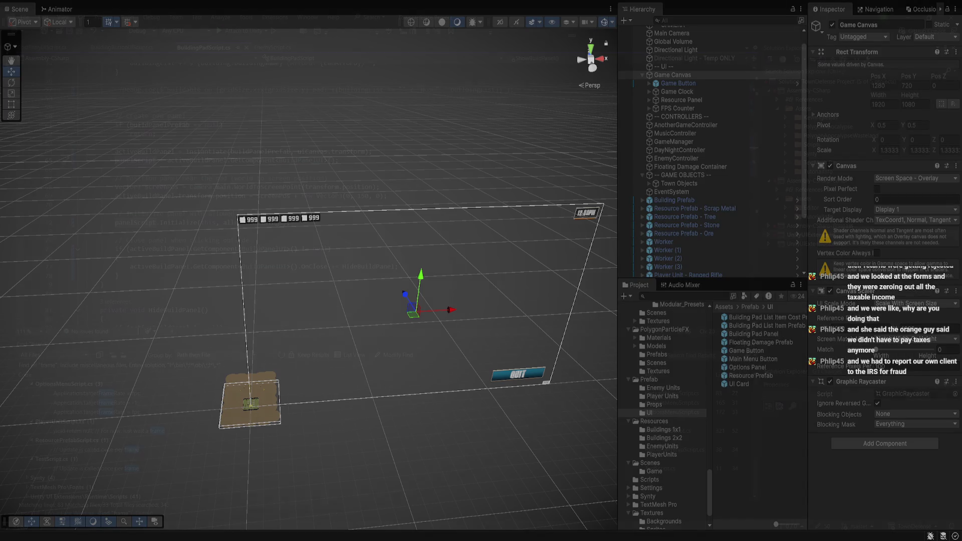
pyautogui.hotkey('alt', 'Tab')
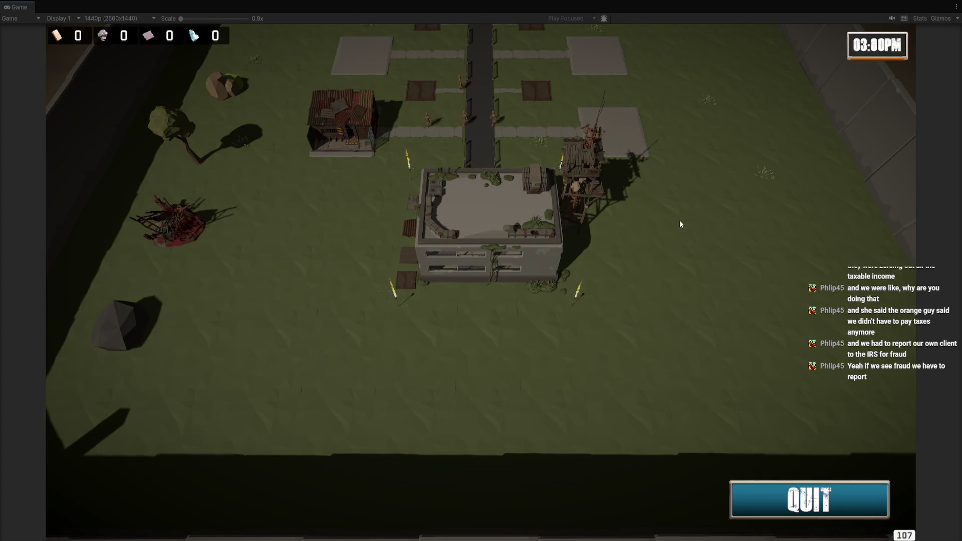
pyautogui.press('w')
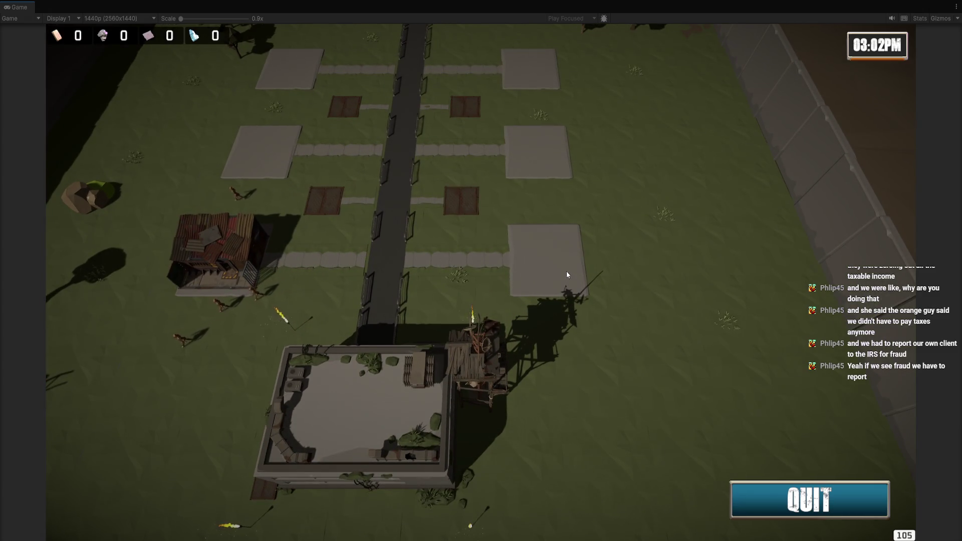
pyautogui.hotkey('ctrl', 'p')
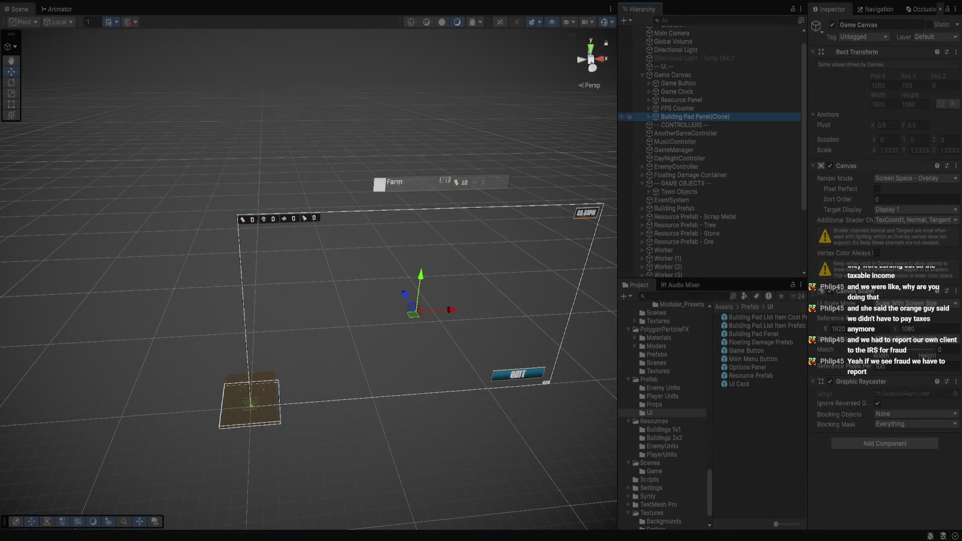
pyautogui.press('Right')
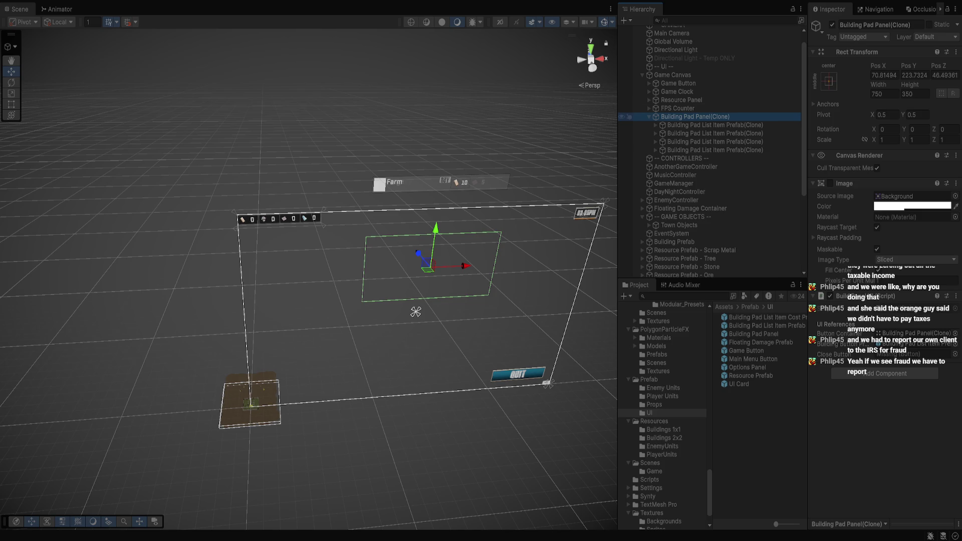
pyautogui.click(753, 334)
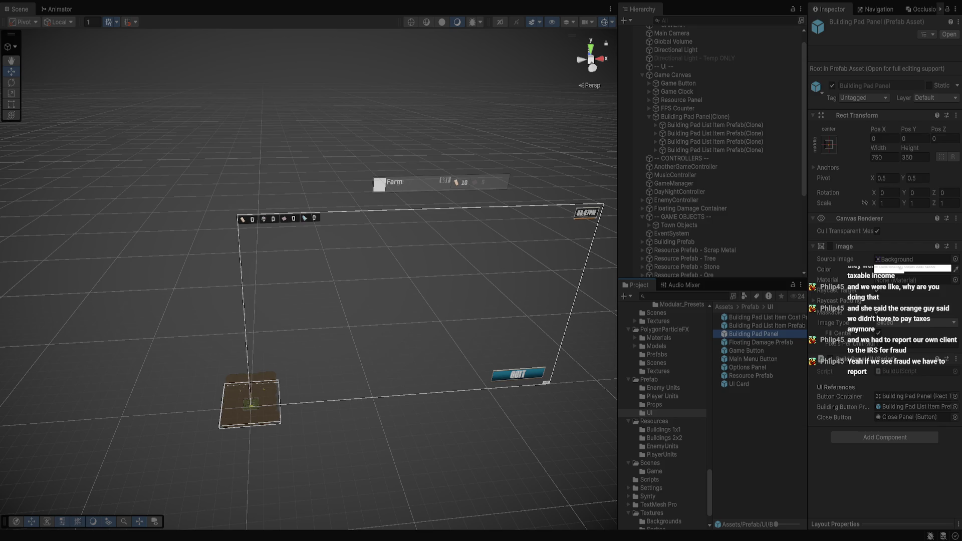
pyautogui.doubleClick(754, 334)
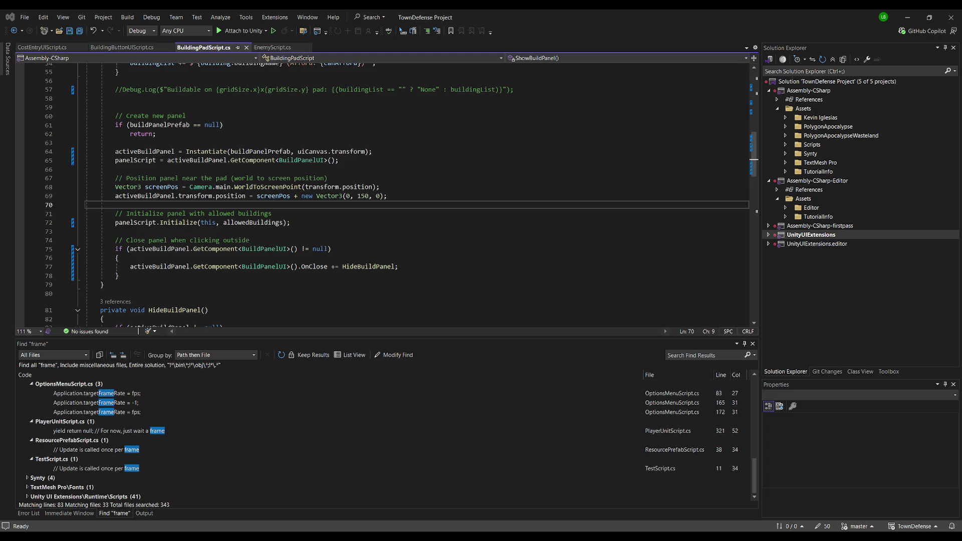
# Comment out the outside-click close block on lines 75–78 of BuildingPadScript.cs and save it.
pyautogui.click(238, 241)
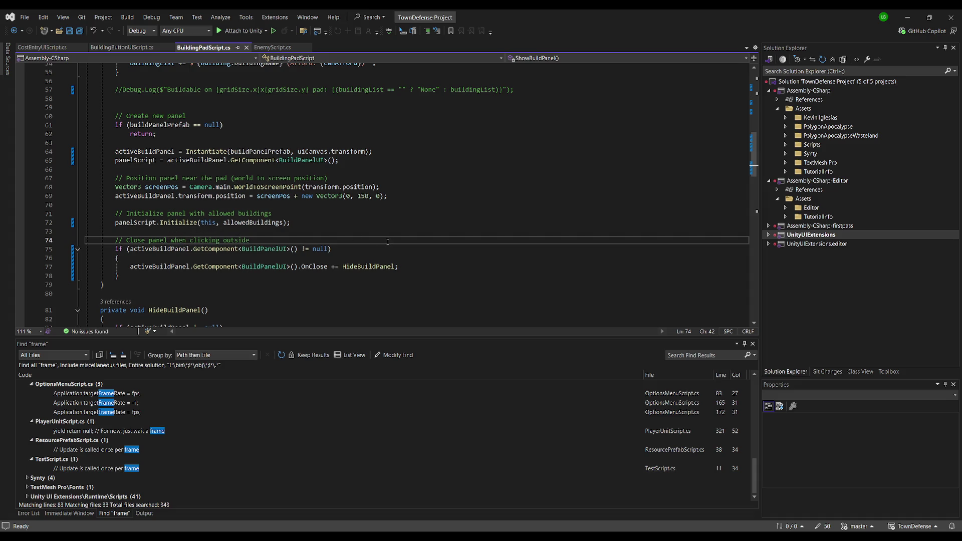
pyautogui.moveTo(154, 280); pyautogui.dragTo(90, 249)
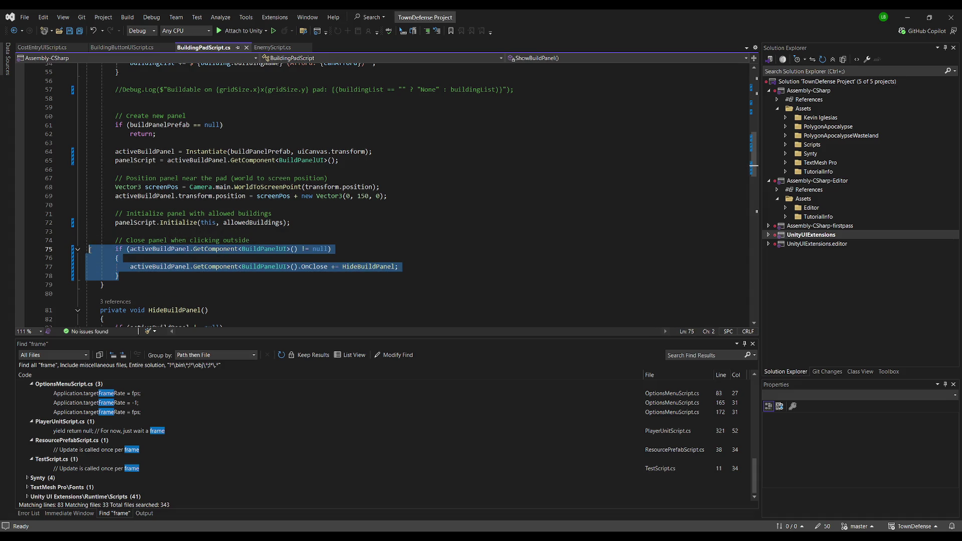
pyautogui.click(427, 30)
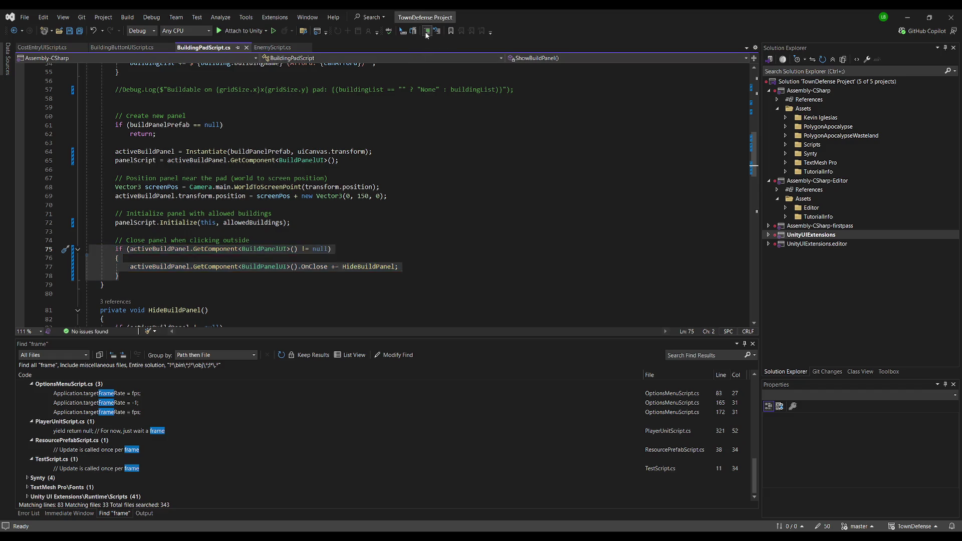
pyautogui.click(443, 149)
pyautogui.hotkey('ctrl', 's')
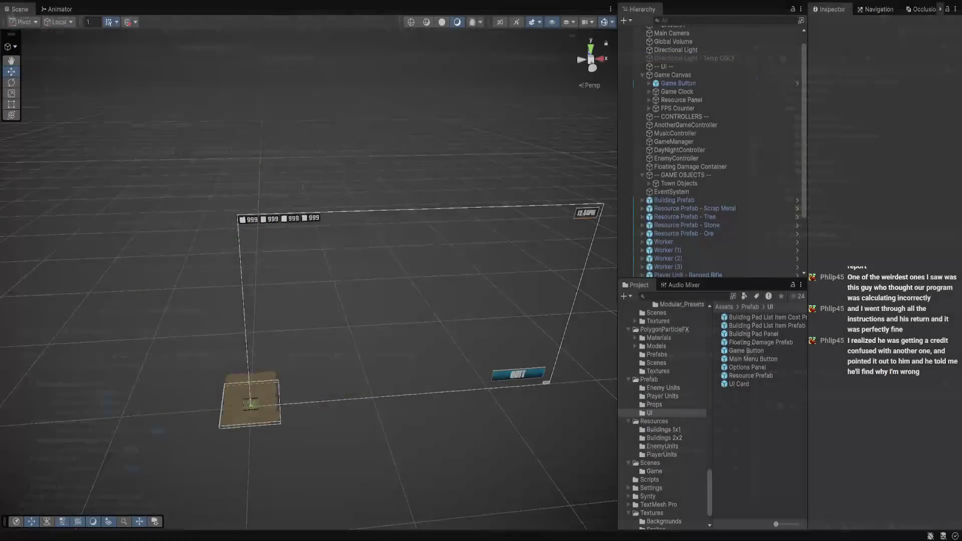
# Back in Unity, test-run the game and then stop play mode.
pyautogui.hotkey('alt', 'Tab')
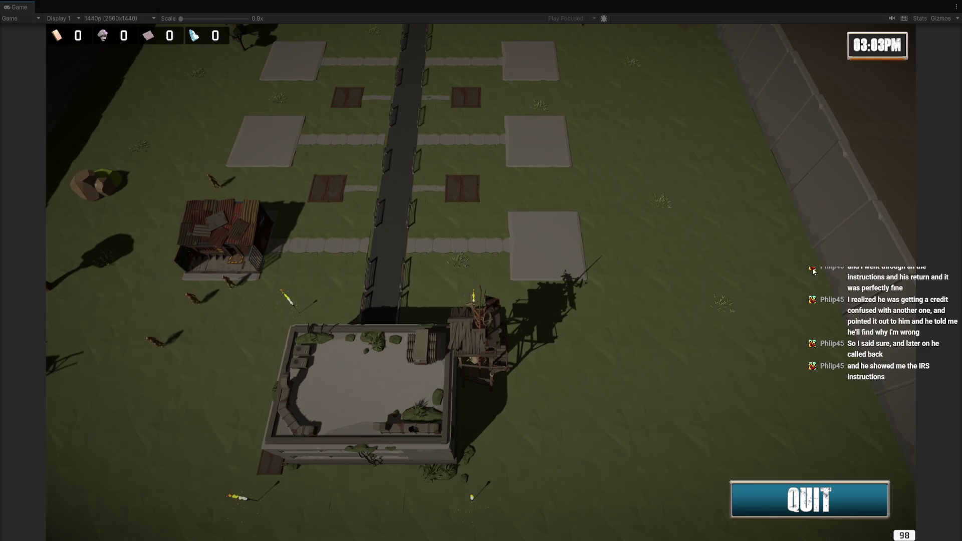
pyautogui.hotkey('ctrl', 'p')
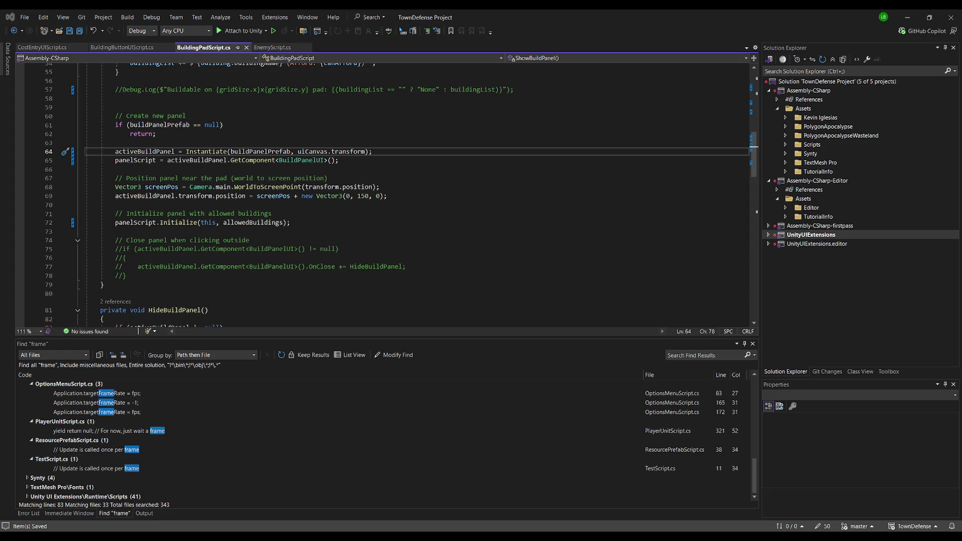
pyautogui.click(237, 141)
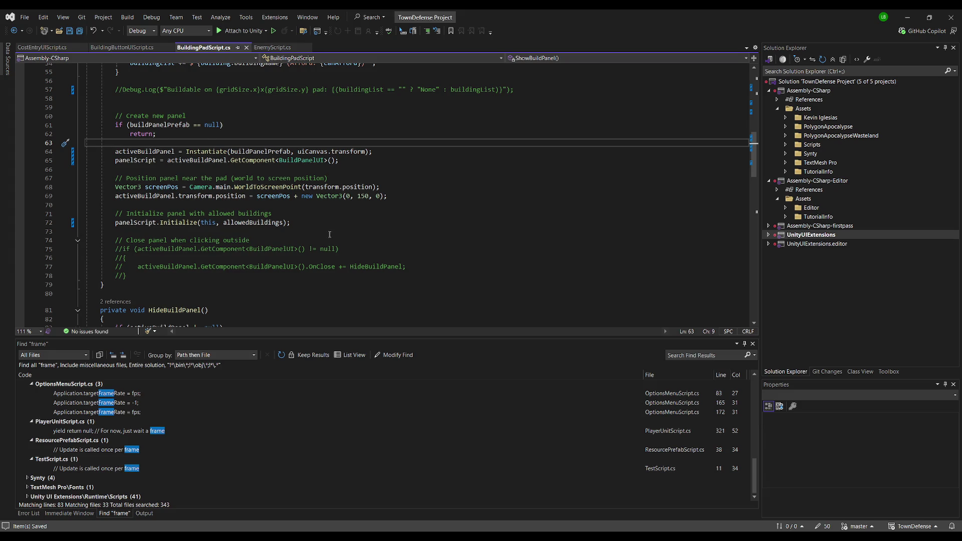
pyautogui.scroll(-8, 333, 211)
pyautogui.scroll(14, 332, 222)
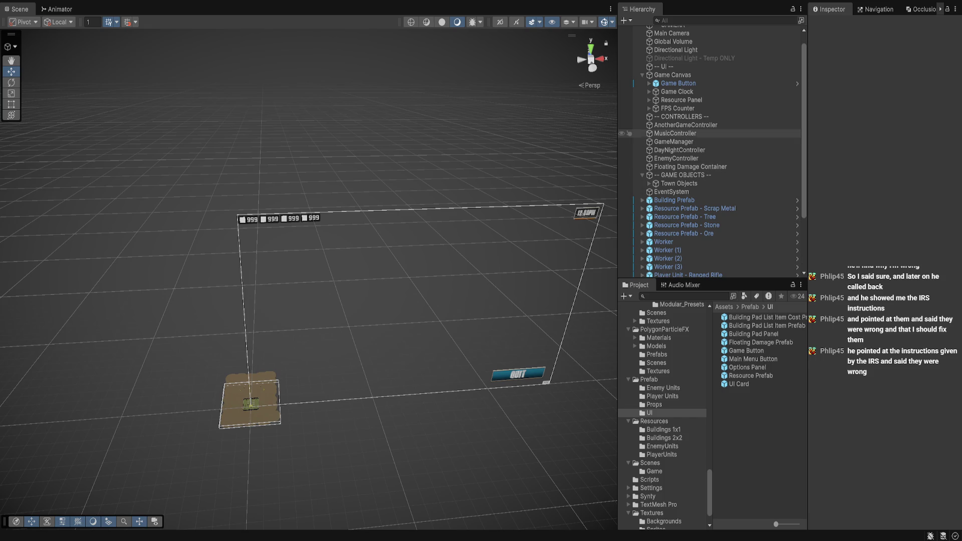
pyautogui.scroll(1, 701, 120)
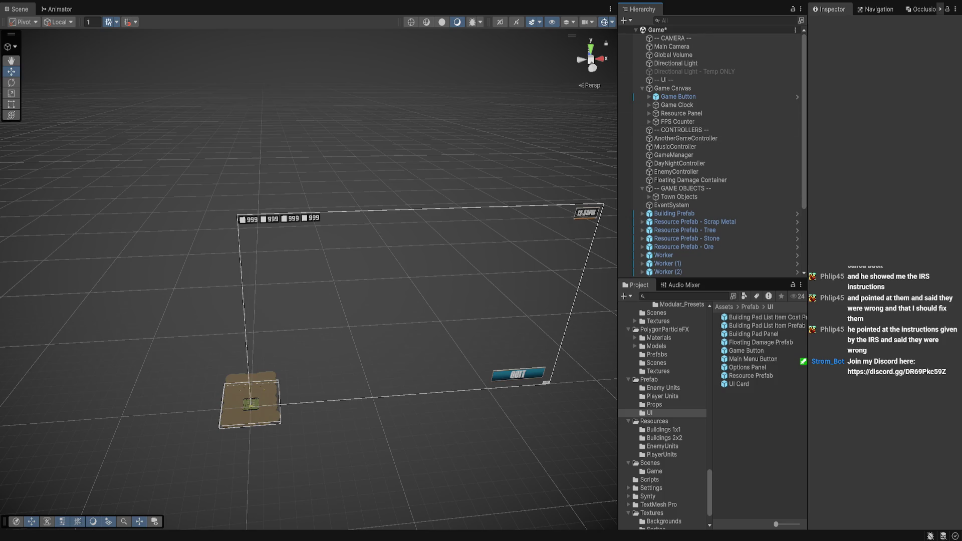
pyautogui.hotkey('alt', 'Tab')
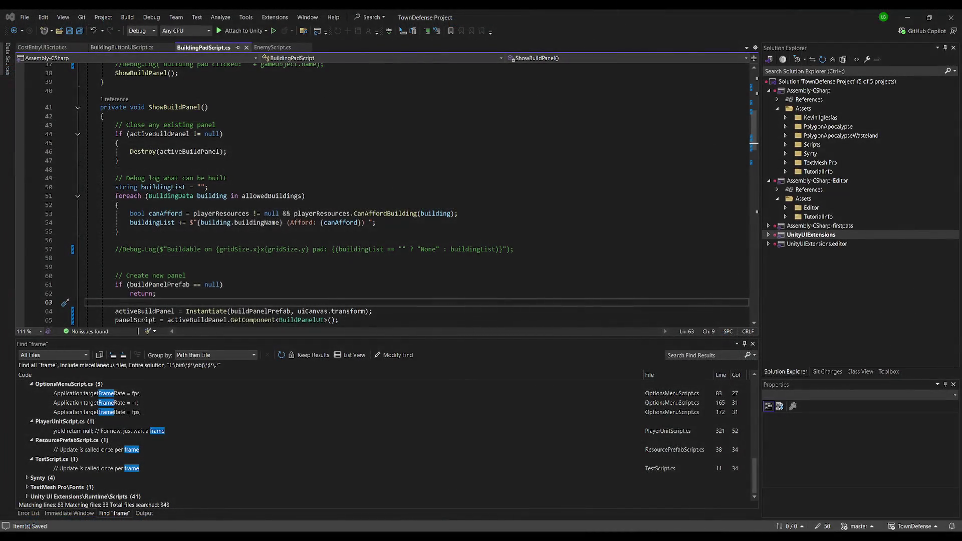
# Review the Setup method in BuildingButtonUIScript.cs, then open Building Pad List Item Prefab in Unity.
pyautogui.hotkey('ctrl', 'Tab')
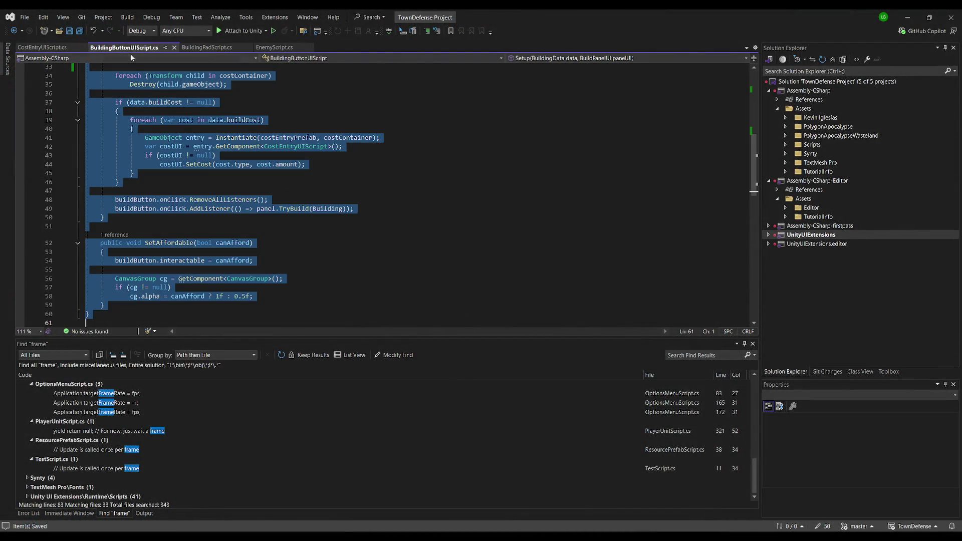
pyautogui.scroll(6, 240, 192)
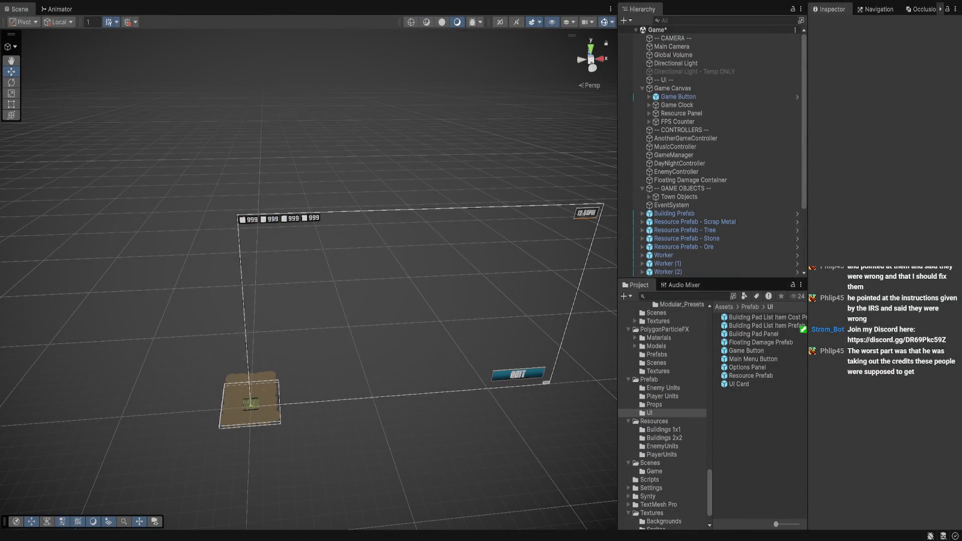
pyautogui.doubleClick(764, 326)
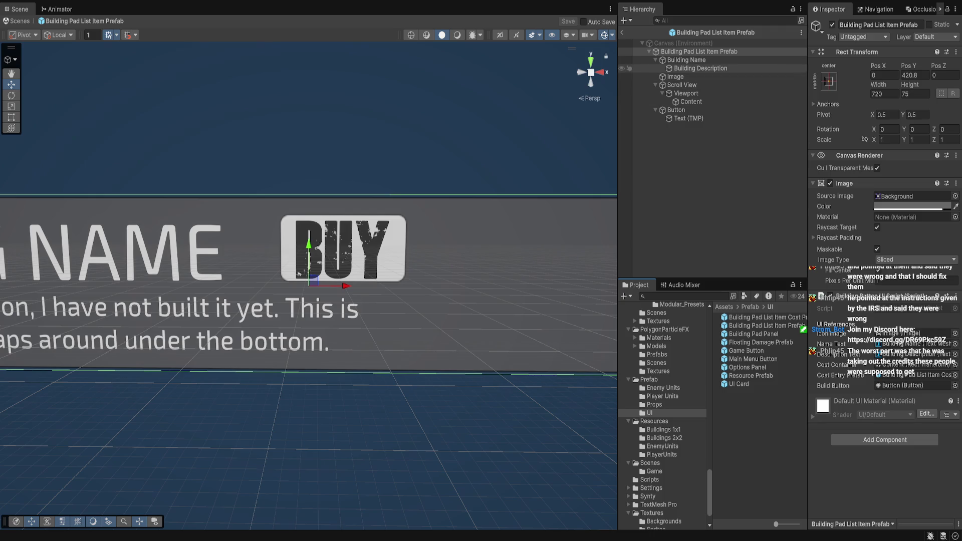
# Inspect the prefab's Content and root objects, check the script, then exit Prefab Mode.
pyautogui.click(691, 101)
pyautogui.click(699, 52)
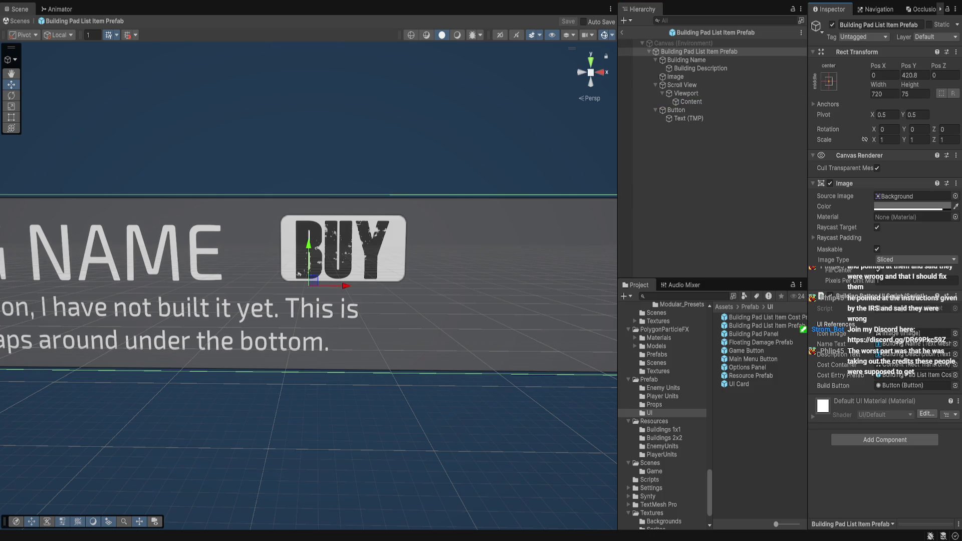
pyautogui.hotkey('alt', 'Tab')
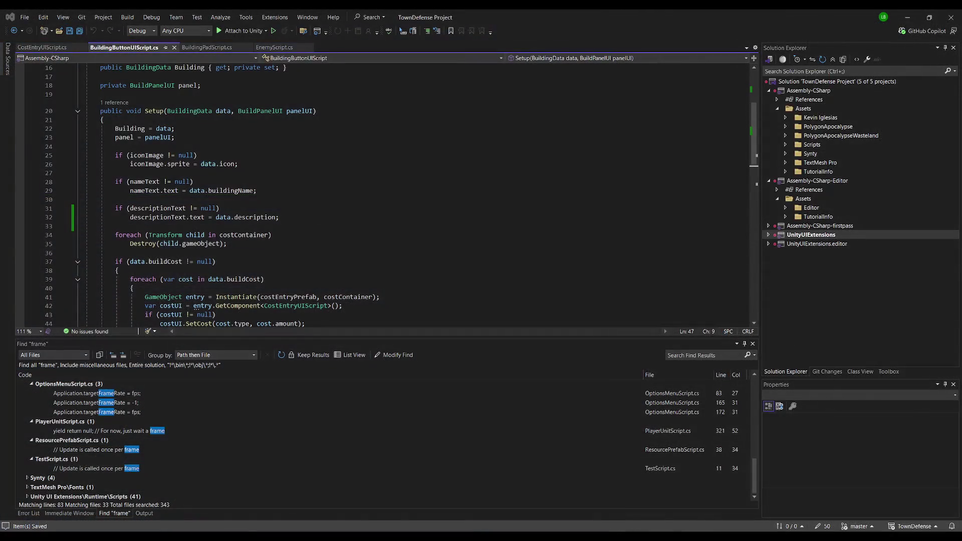
pyautogui.scroll(-8, 386, 196)
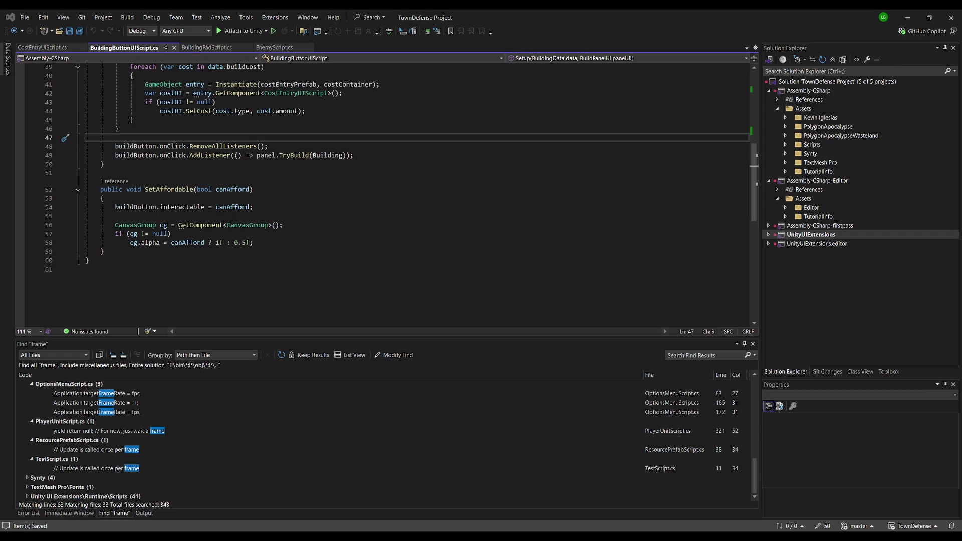
pyautogui.hotkey('alt', 'Tab')
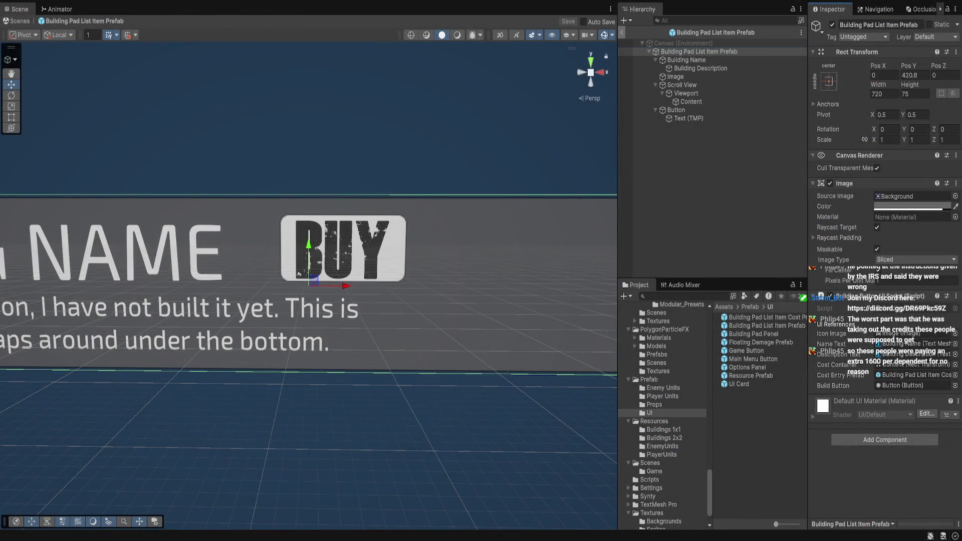
pyautogui.click(622, 32)
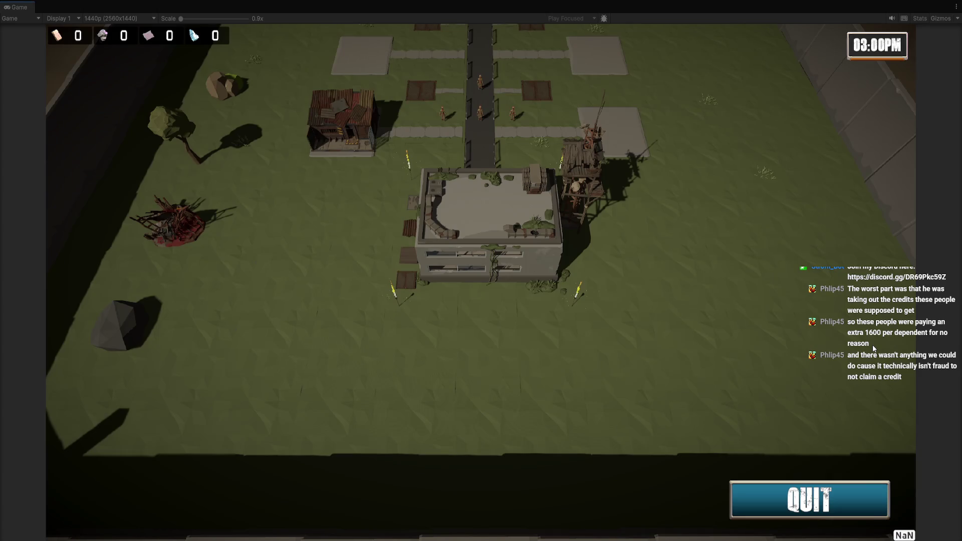
pyautogui.scroll(3, 732, 340)
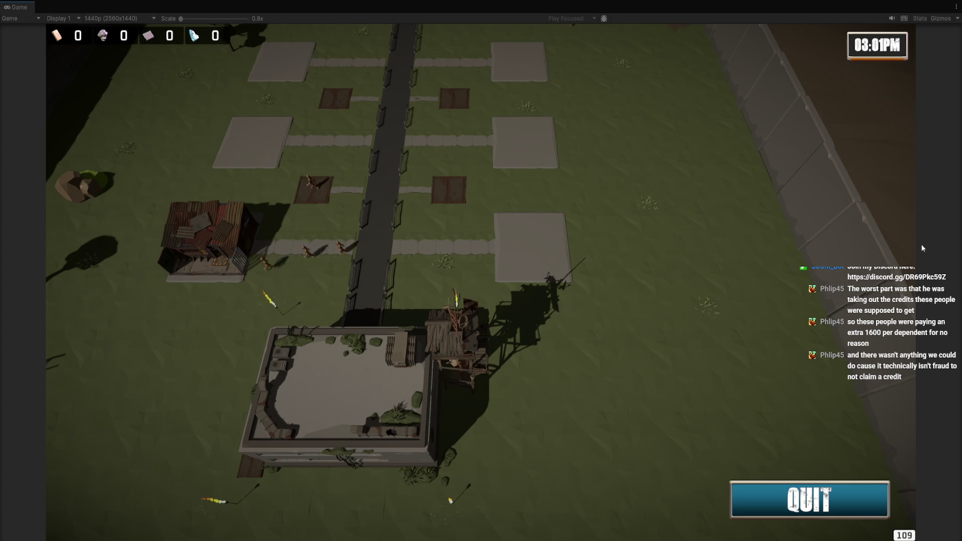
pyautogui.hotkey('ctrl', 'p')
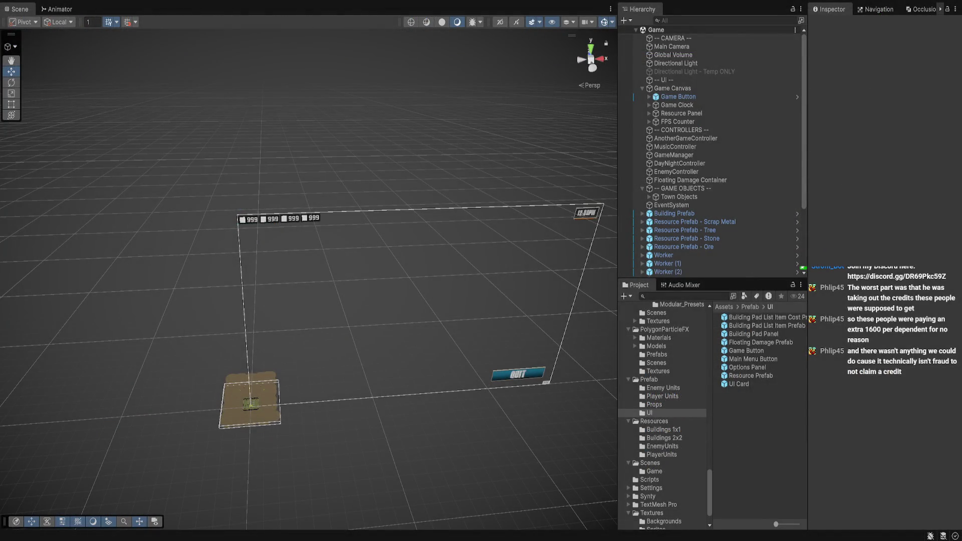
# Open Building Pad List Item Cost Prefab and compare it with BuildingButtonUIScript.cs in Visual Studio.
pyautogui.doubleClick(762, 317)
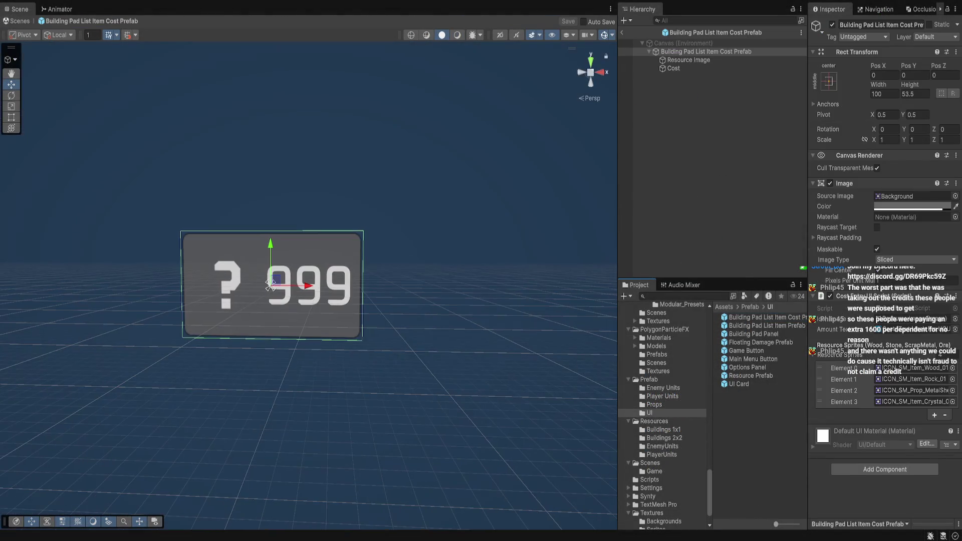
pyautogui.click(649, 480)
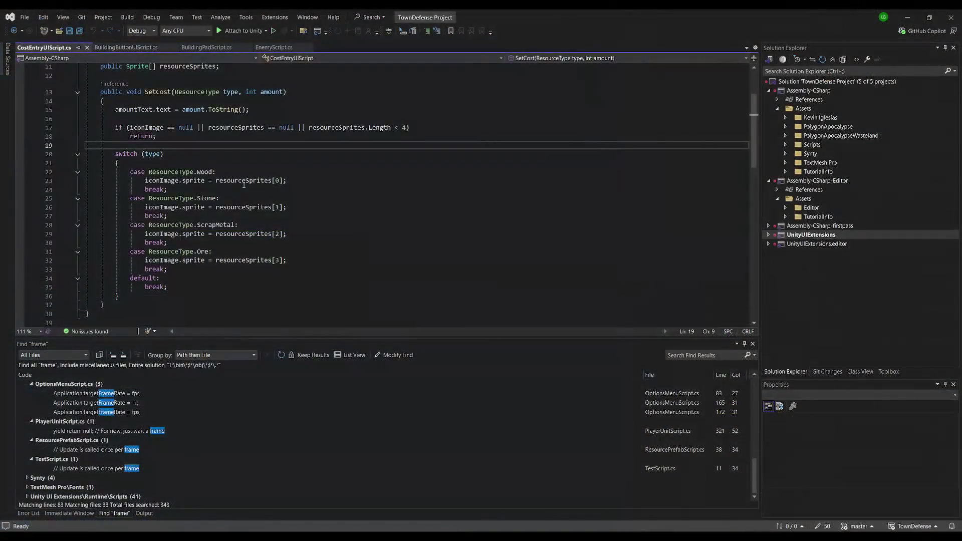
pyautogui.click(125, 48)
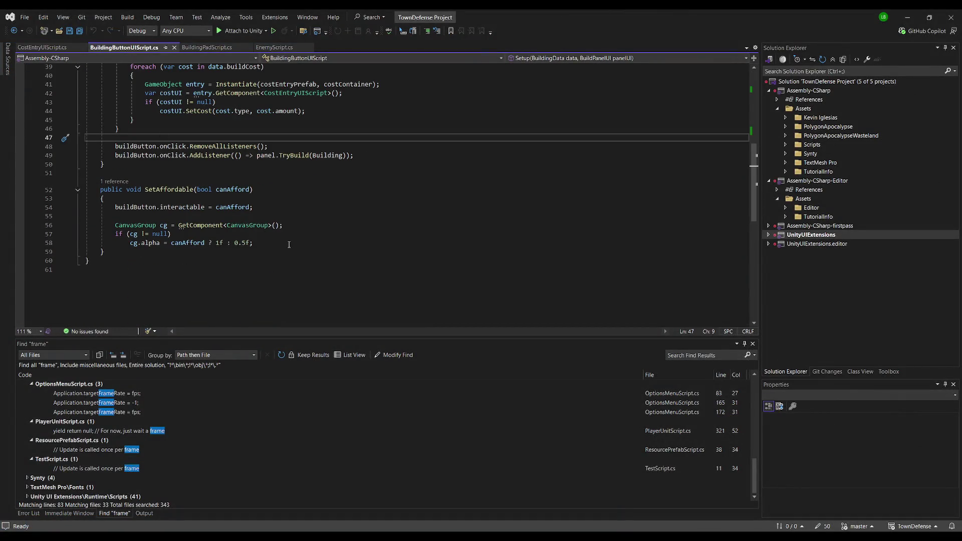
pyautogui.scroll(2, 289, 243)
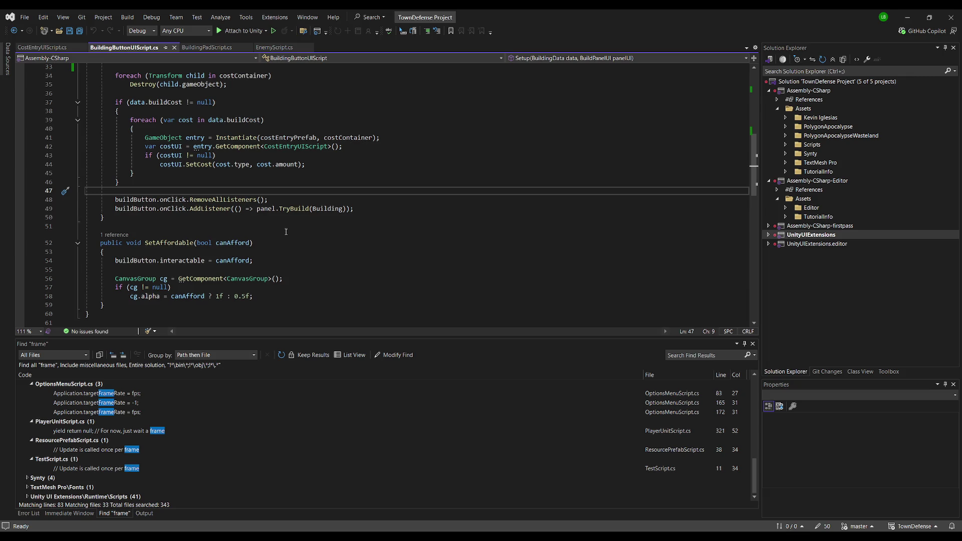
pyautogui.scroll(1, 258, 235)
pyautogui.scroll(-2, 256, 240)
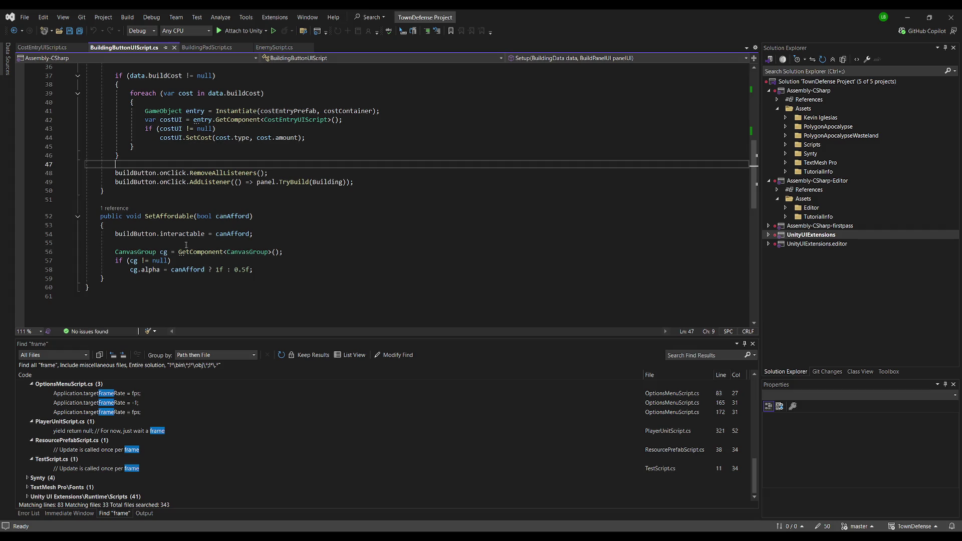
pyautogui.hotkey('alt', 'Tab')
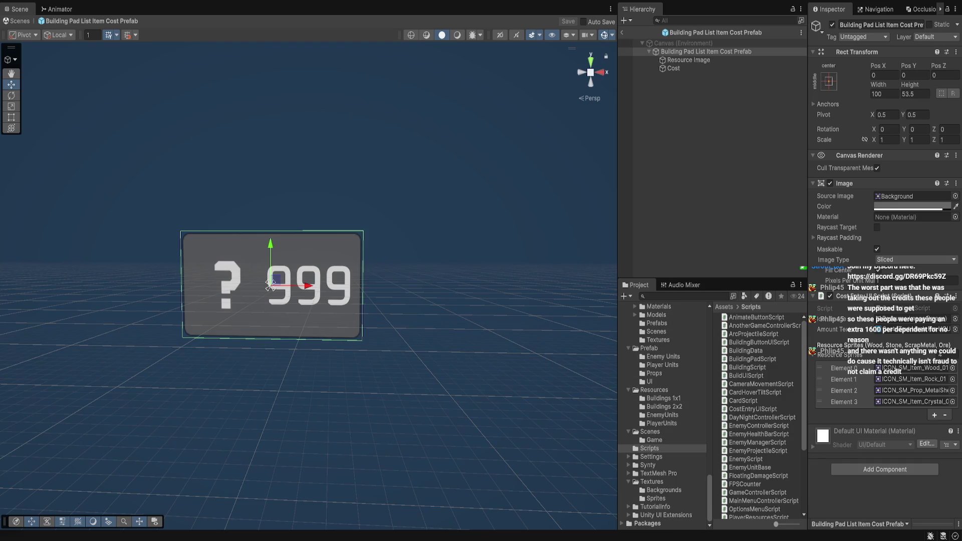
# Reopen Building Pad List Item Prefab from the UI folder and cross-check it against the script.
pyautogui.click(649, 381)
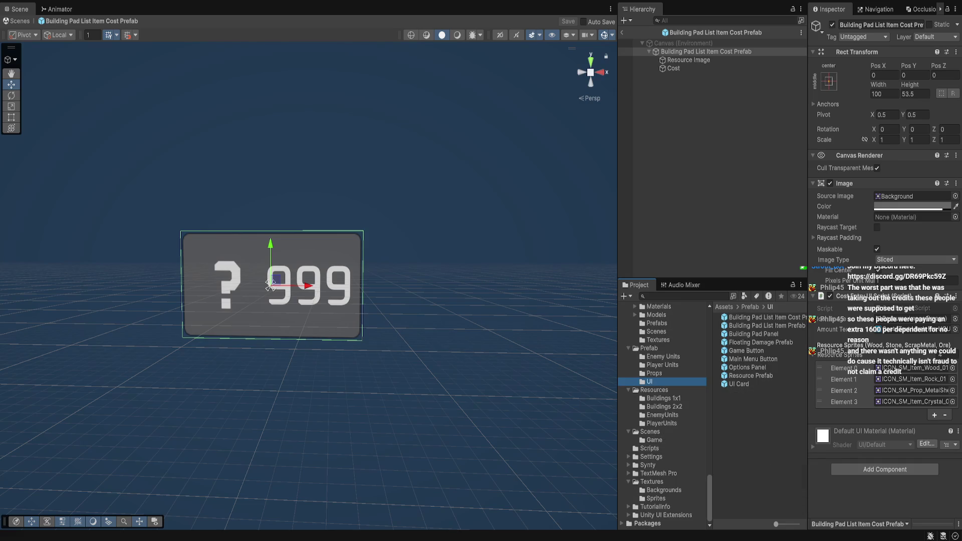
pyautogui.doubleClick(767, 326)
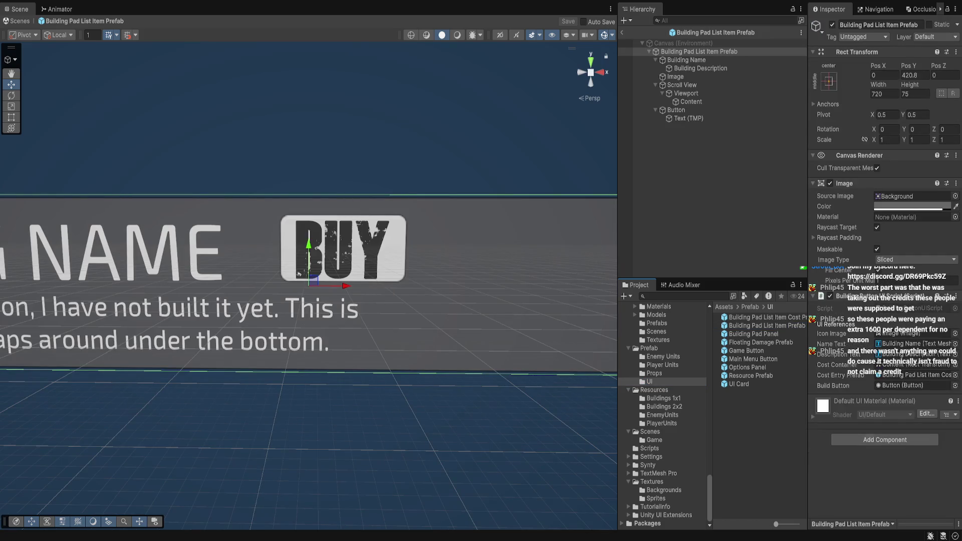
pyautogui.hotkey('alt', 'Tab')
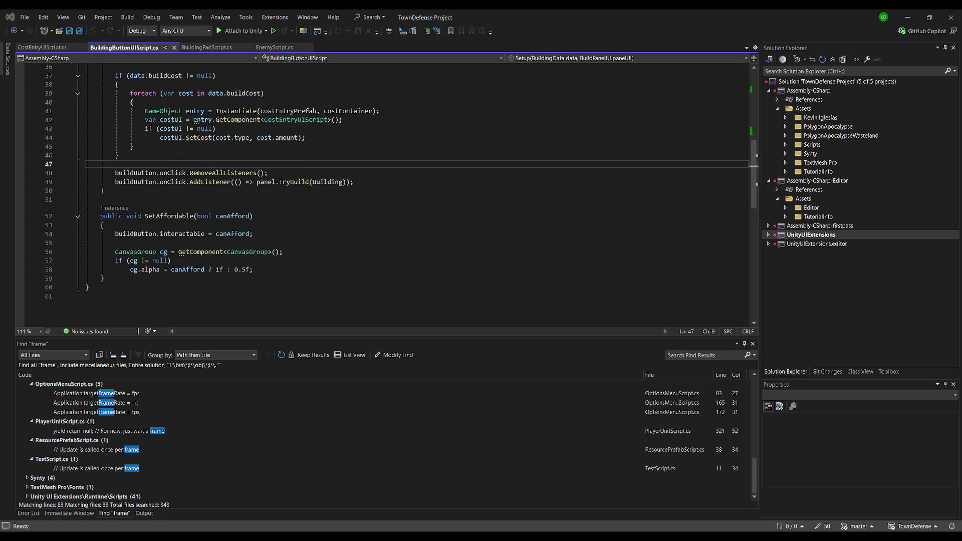
pyautogui.scroll(2, 401, 196)
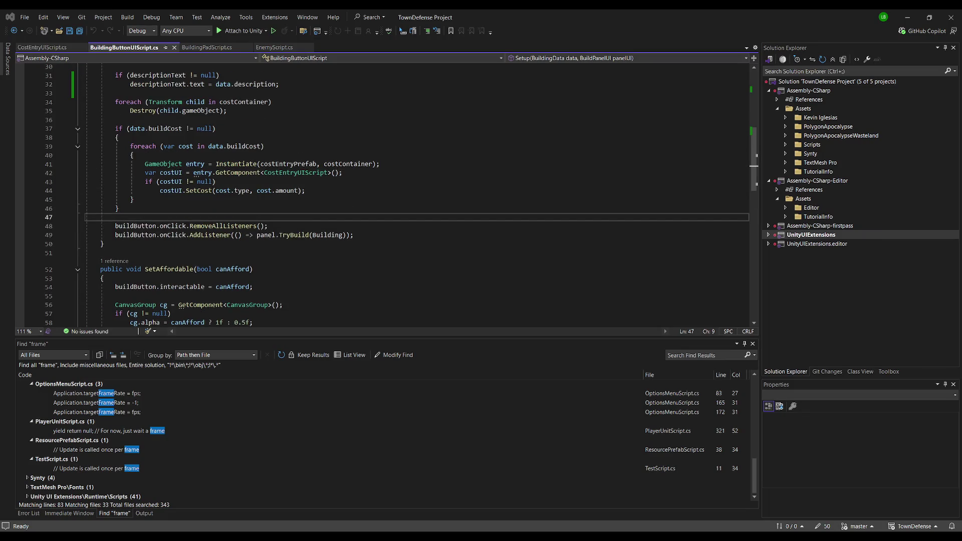
pyautogui.scroll(-1, 401, 195)
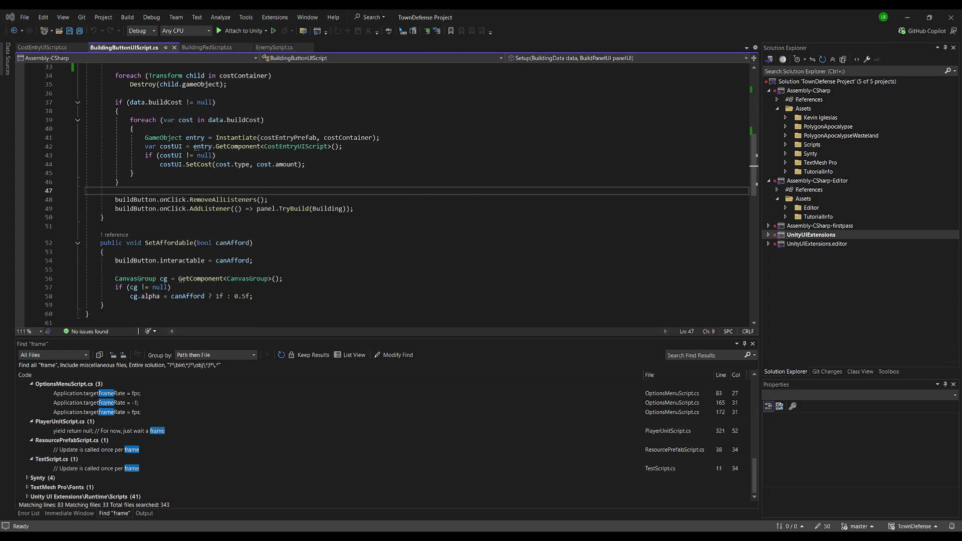
pyautogui.hotkey('alt', 'Tab')
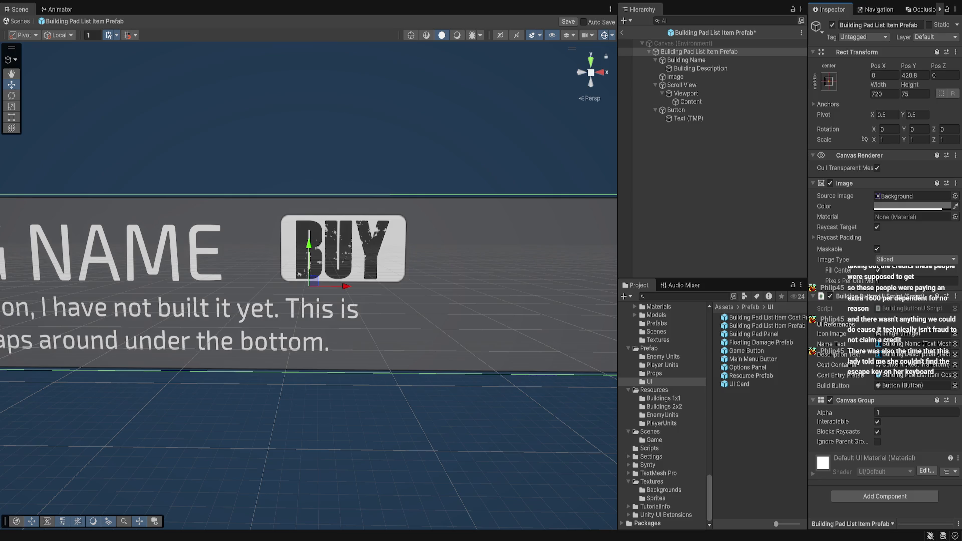
pyautogui.hotkey('alt', 'Tab')
pyautogui.hotkey('alt', 'Tab')
pyautogui.hotkey('alt', 'Tab')
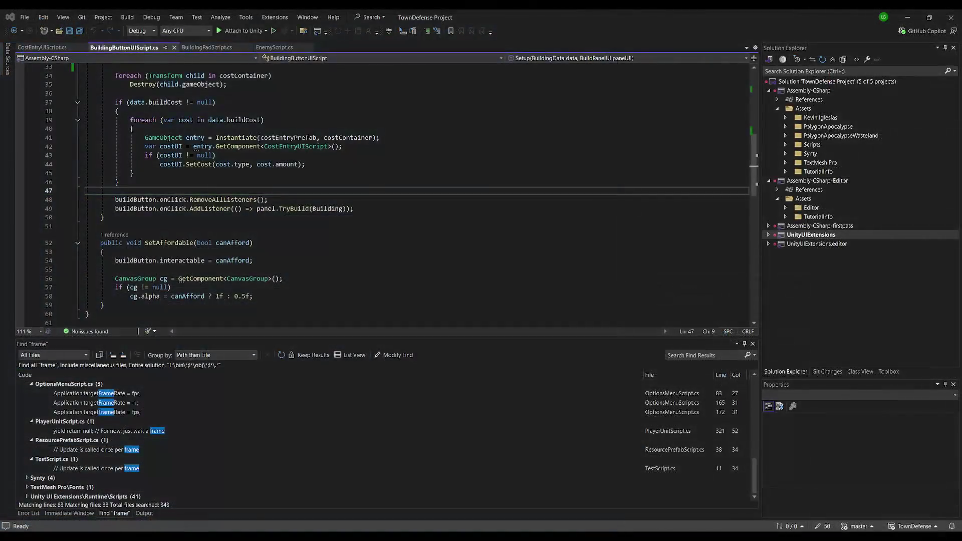
pyautogui.hotkey('alt', 'Tab')
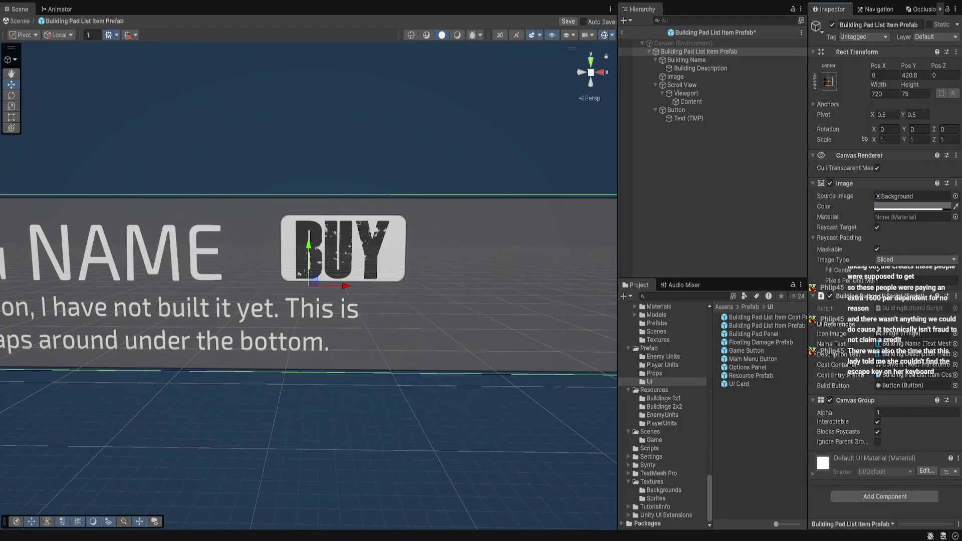
# Save the Building Pad List Item Prefab and inspect its root and Content objects.
pyautogui.hotkey('ctrl', 's')
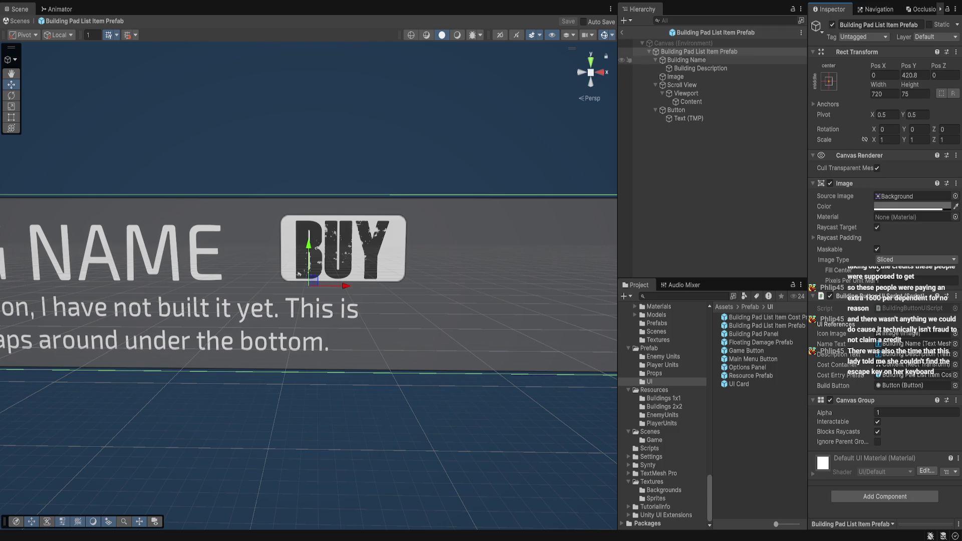
pyautogui.click(687, 60)
pyautogui.click(699, 51)
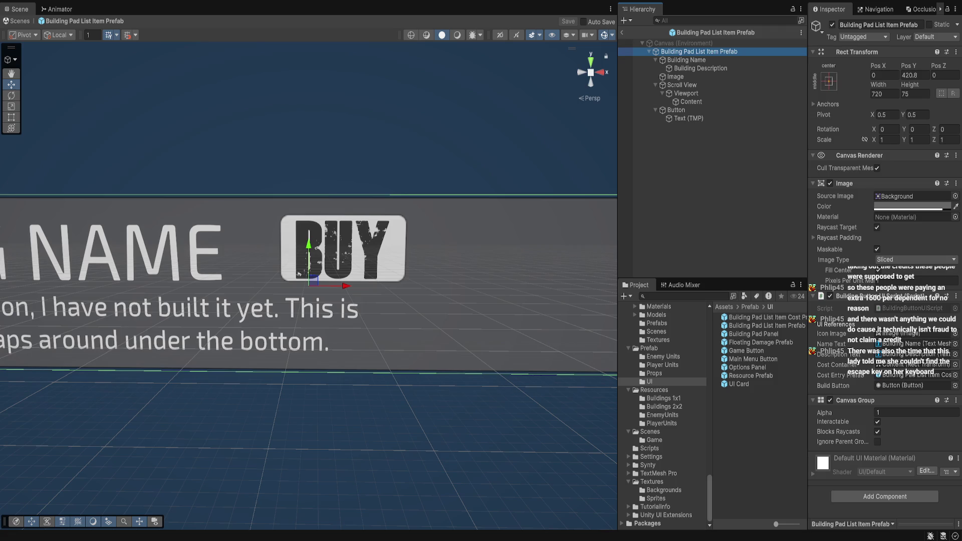
pyautogui.click(691, 102)
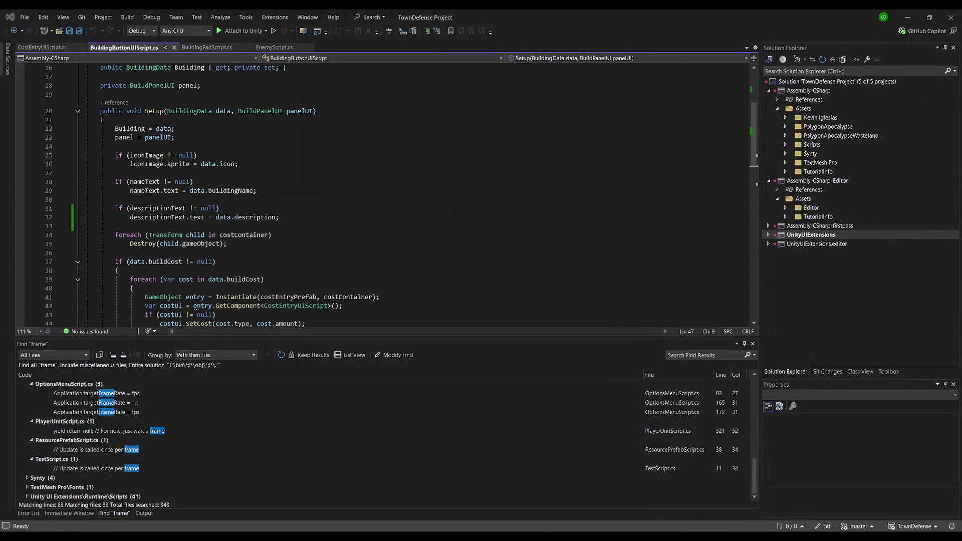
# Comment out the foreach loop that destroys the cost entries and save BuildingButtonUIScript.cs.
pyautogui.click(130, 244)
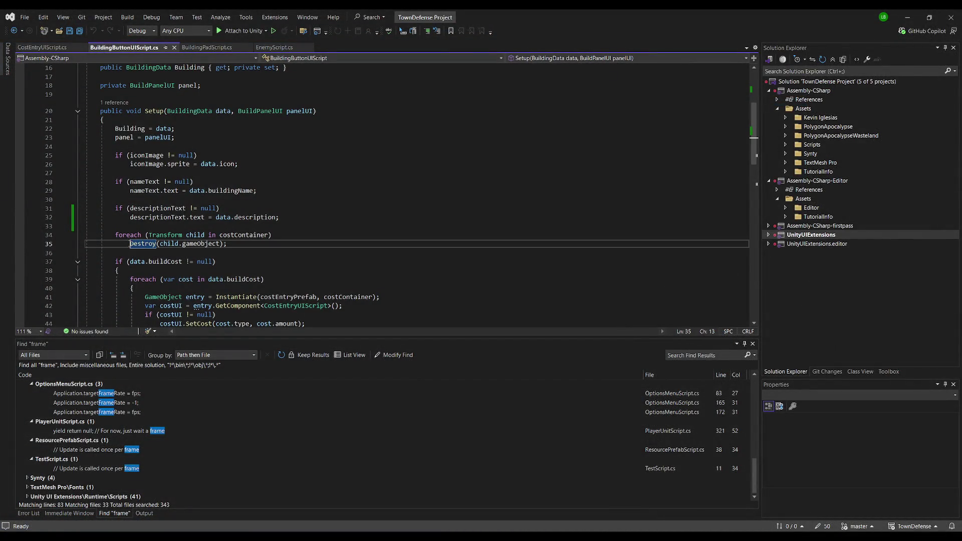
pyautogui.write('//')
pyautogui.moveTo(235, 244); pyautogui.dragTo(115, 234)
pyautogui.hotkey('ctrl', 'k')
pyautogui.hotkey('ctrl', 'c')
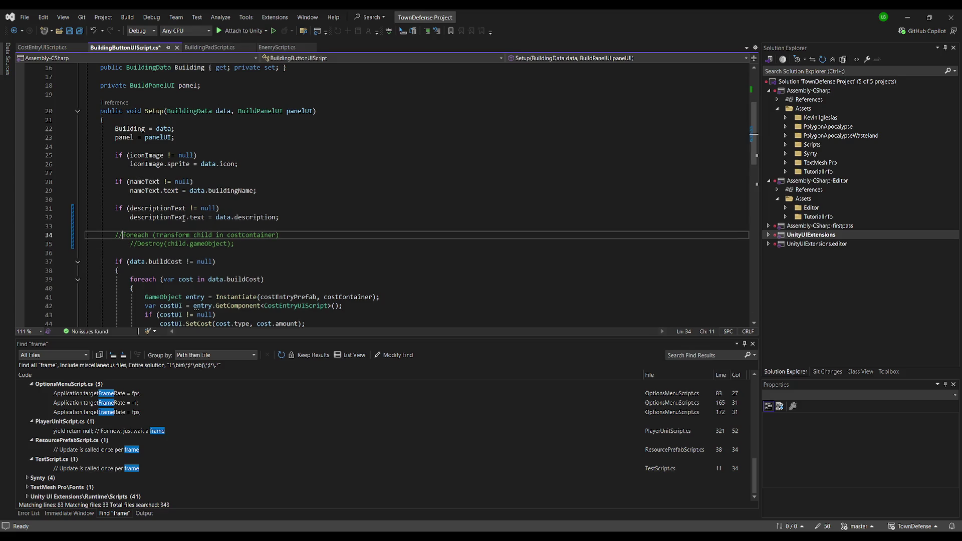
pyautogui.click(79, 31)
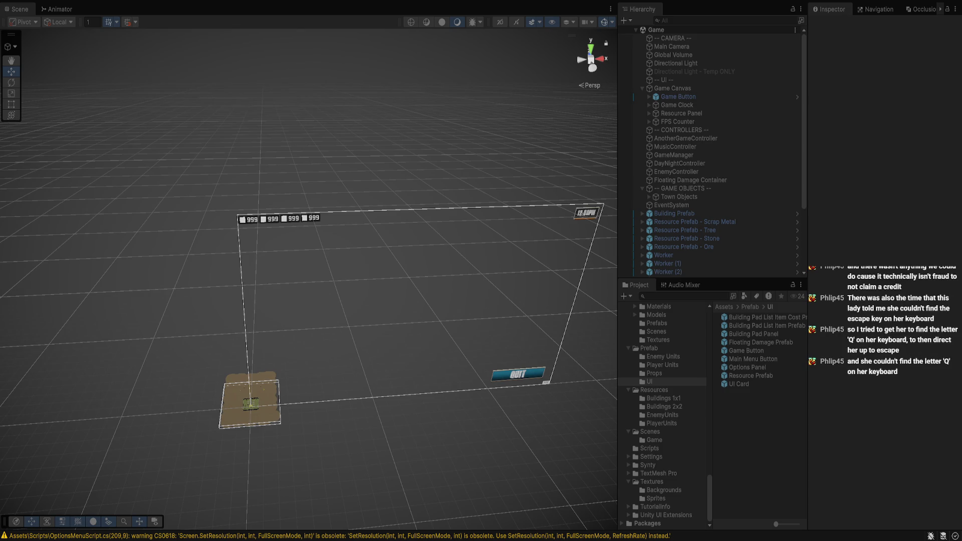
# Play-test the game and confirm the building panel lists Farm at costs 10 and 5.
pyautogui.hotkey('ctrl', 'p')
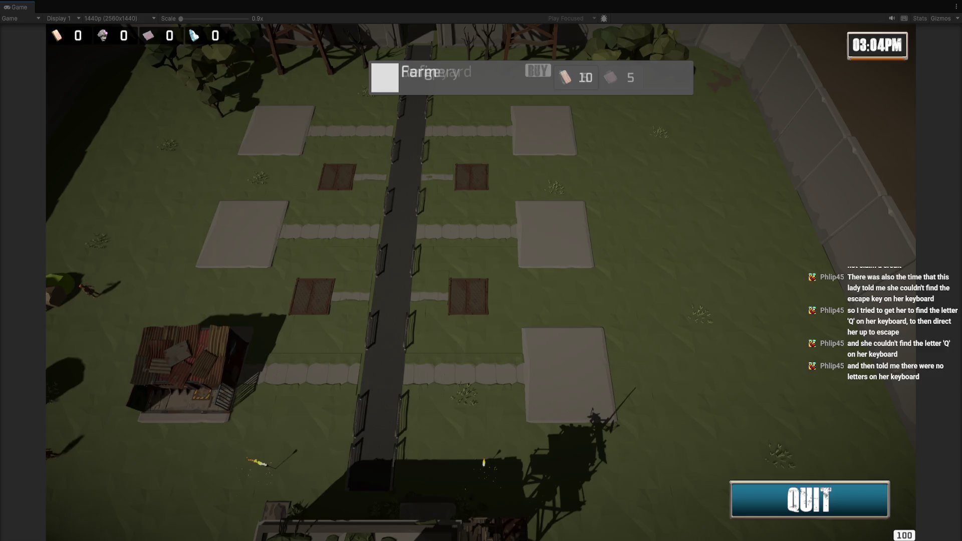
pyautogui.hotkey('shift', 'space')
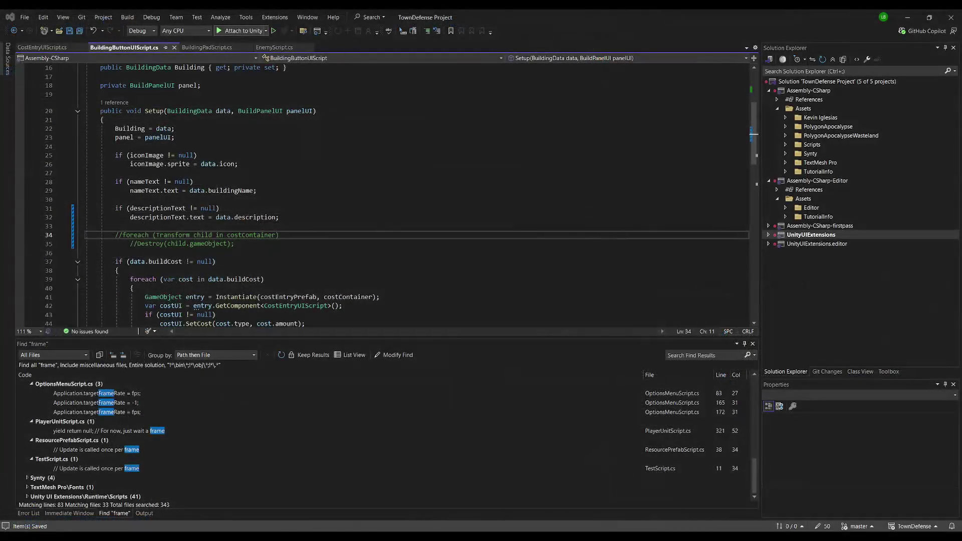
pyautogui.click(206, 47)
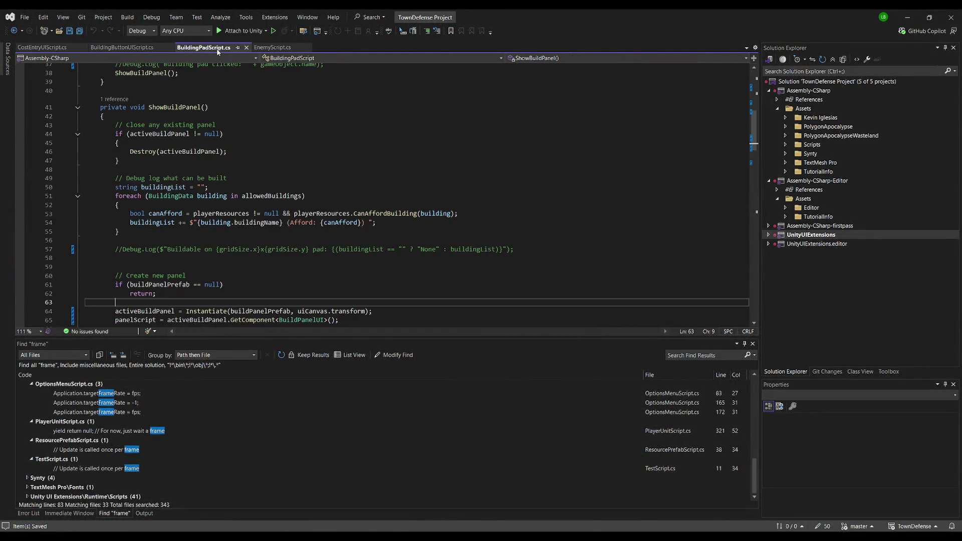
# Uncomment the close-panel-when-clicking-outside block in BuildingPadScript.cs and save the file.
pyautogui.scroll(-8, 170, 241)
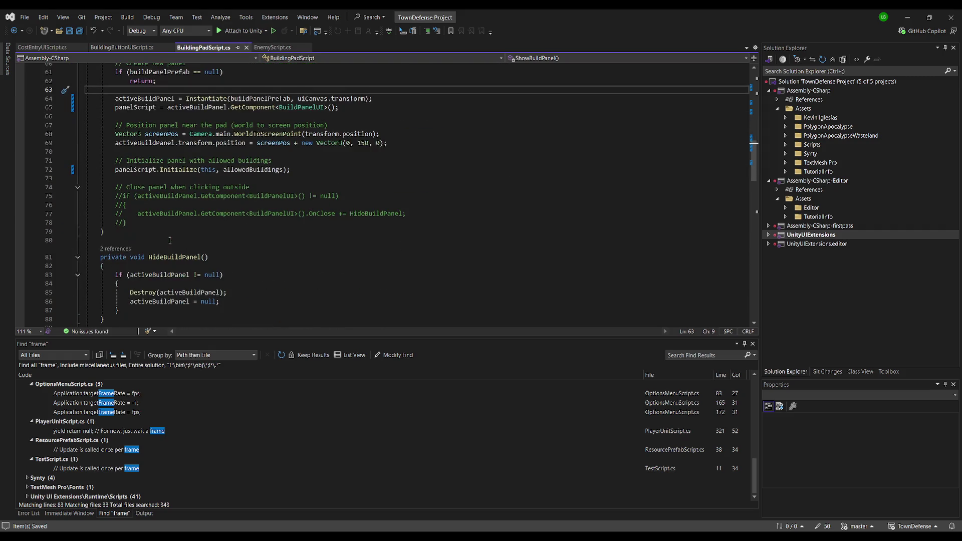
pyautogui.moveTo(137, 220); pyautogui.dragTo(86, 196)
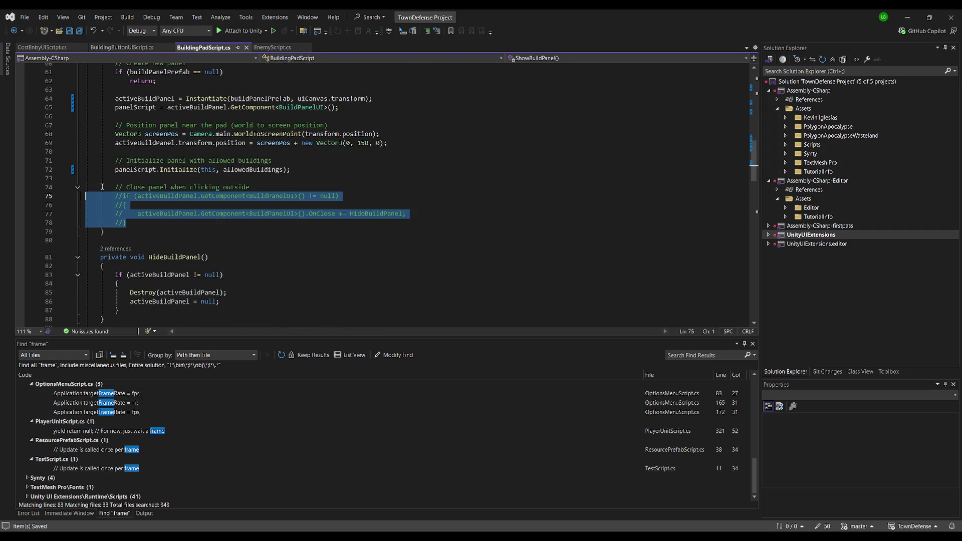
pyautogui.click(437, 32)
pyautogui.scroll(5, 265, 193)
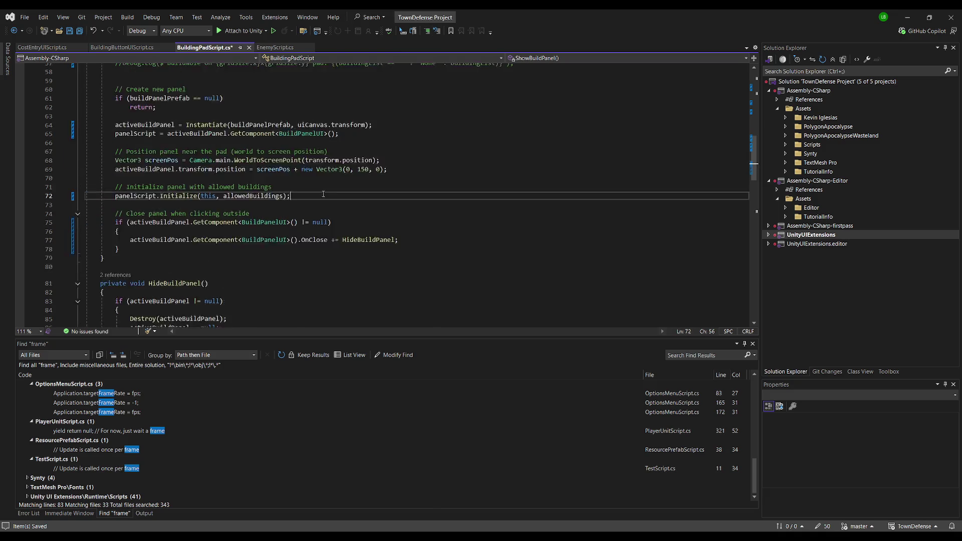
pyautogui.click(265, 192)
pyautogui.scroll(5, 266, 192)
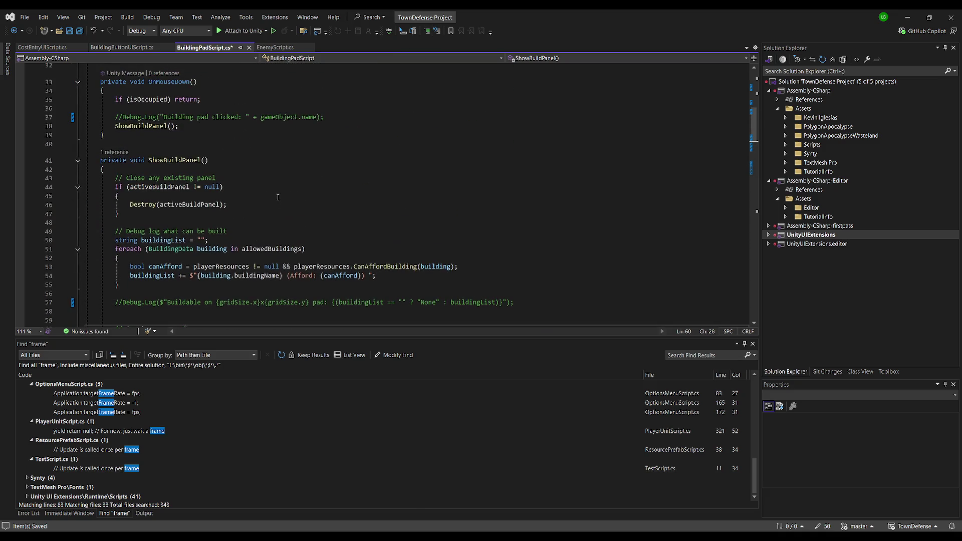
pyautogui.click(264, 196)
pyautogui.hotkey('ctrl', 's')
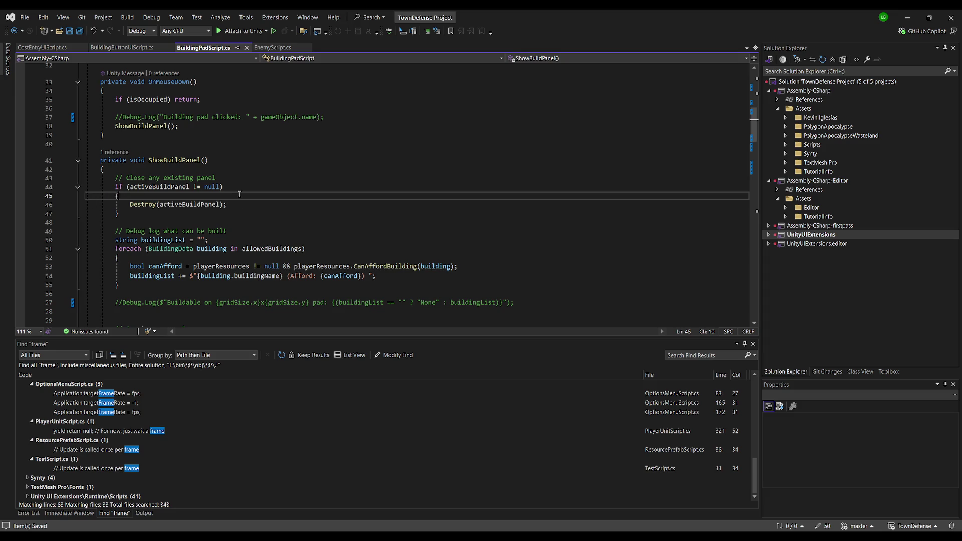
# Review the panel creation and BuildPanelUI lookup code, then select the Building Pad Panel prefab asset.
pyautogui.scroll(4, 163, 215)
pyautogui.click(199, 249)
pyautogui.scroll(-10, 341, 216)
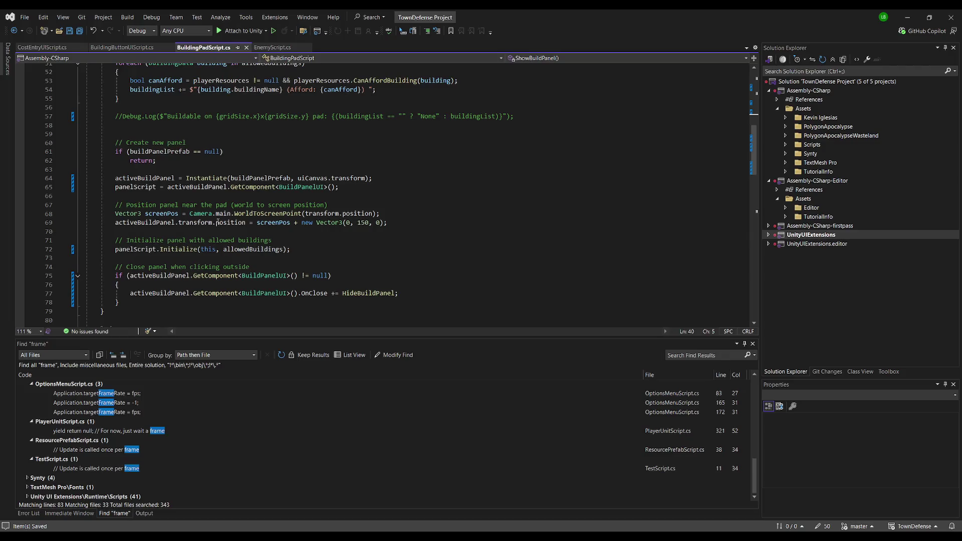
pyautogui.click(116, 187)
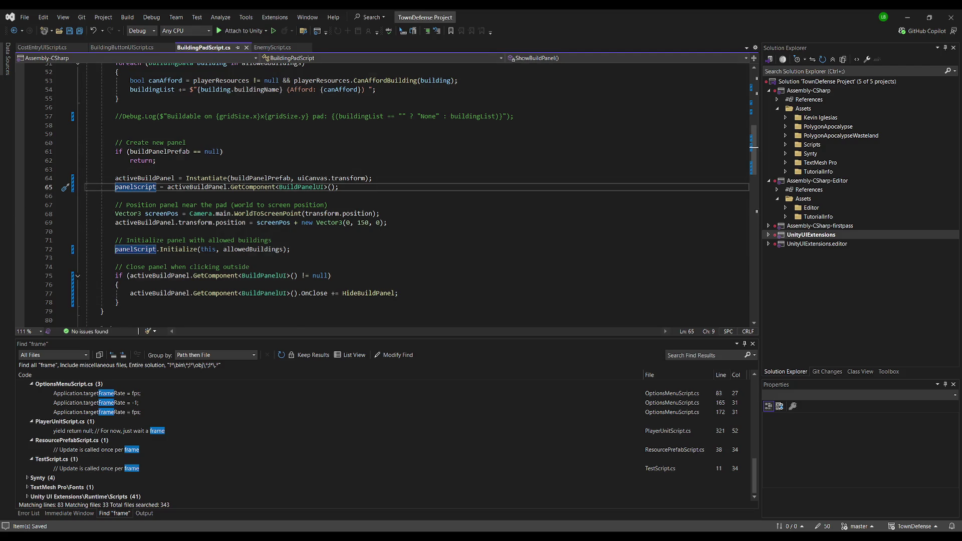
pyautogui.hotkey('alt', 'Tab')
pyautogui.click(753, 334)
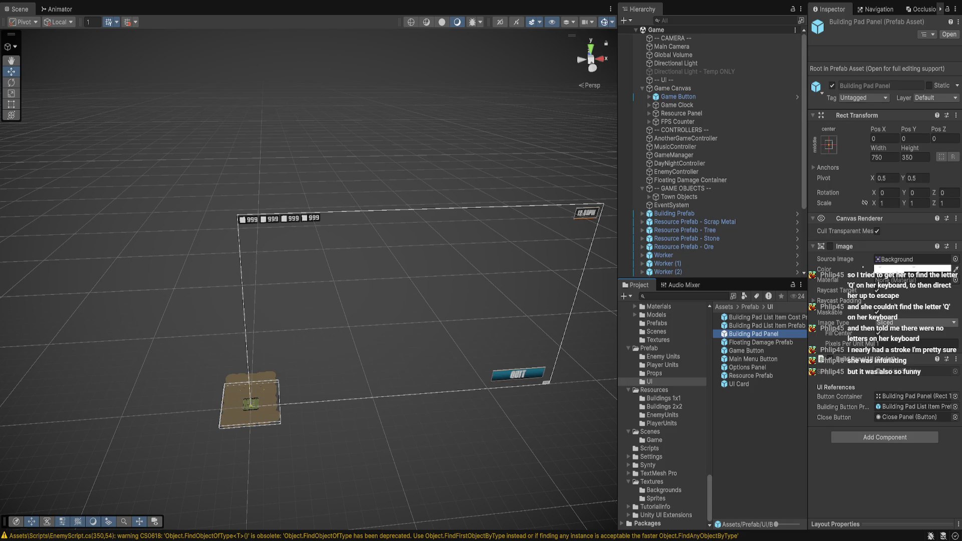
# Jump to the BuildPanelUI class definition with F12 and read through its fields.
pyautogui.hotkey('alt', 'Tab')
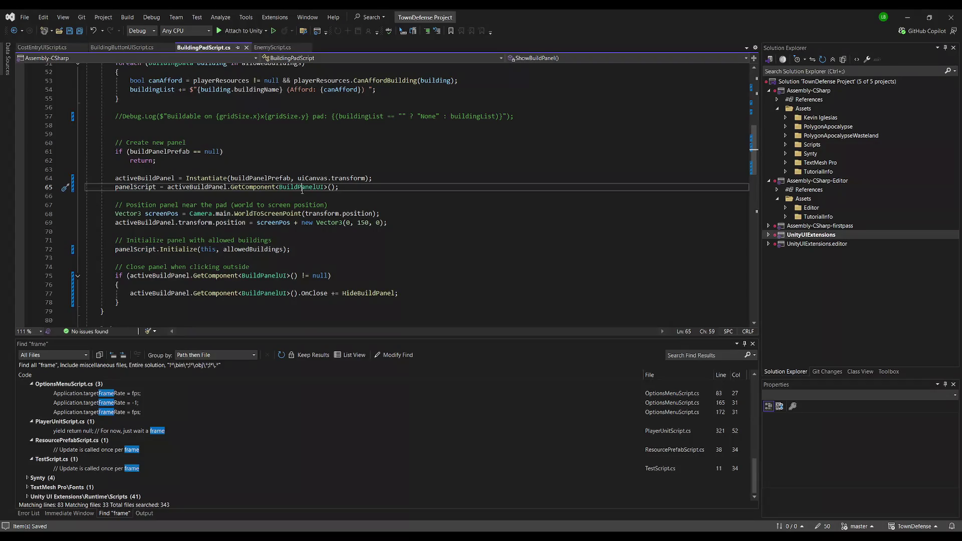
pyautogui.click(305, 188)
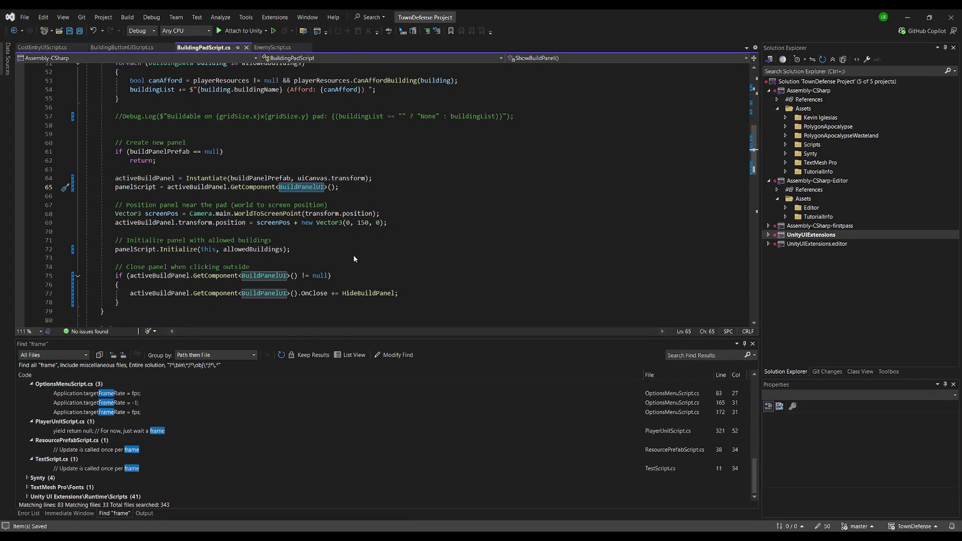
pyautogui.press('F12')
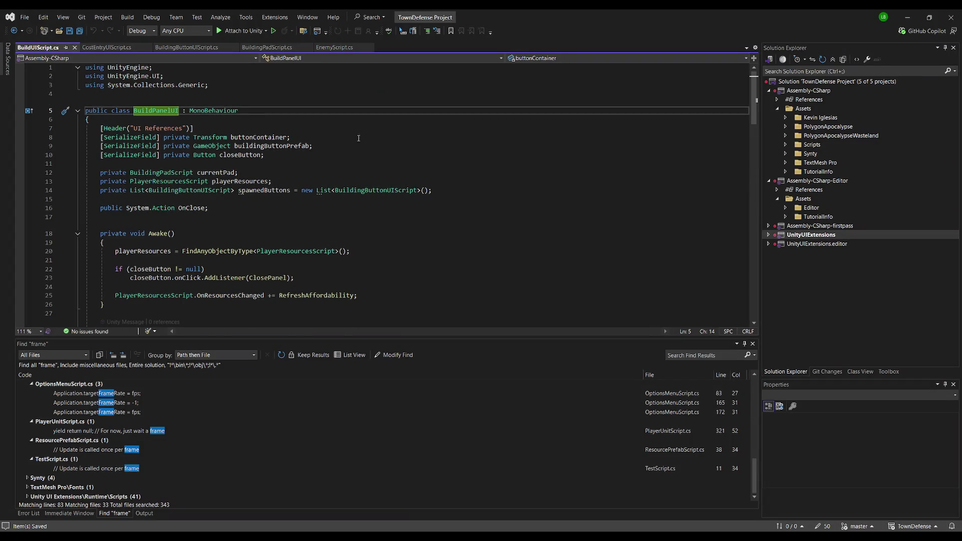
pyautogui.scroll(-5, 355, 248)
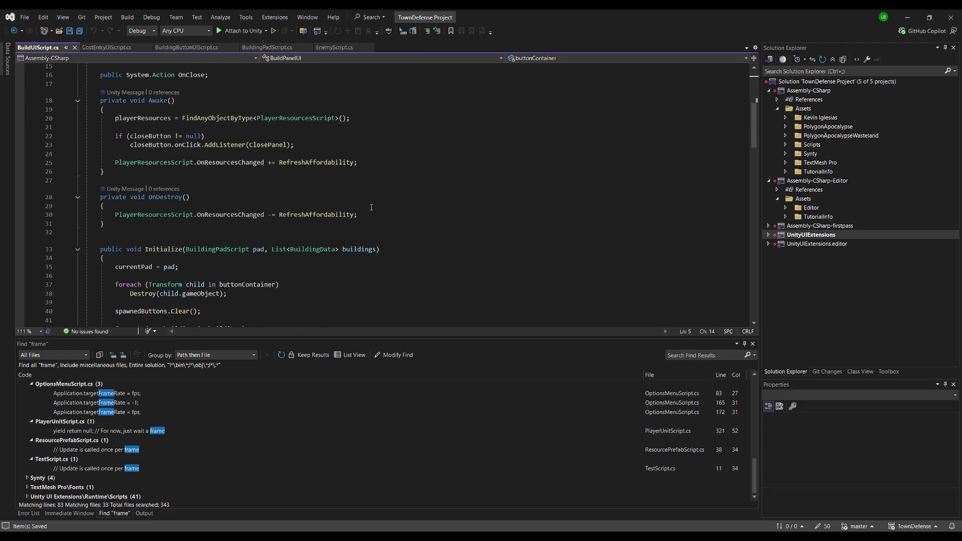
pyautogui.scroll(-4, 400, 157)
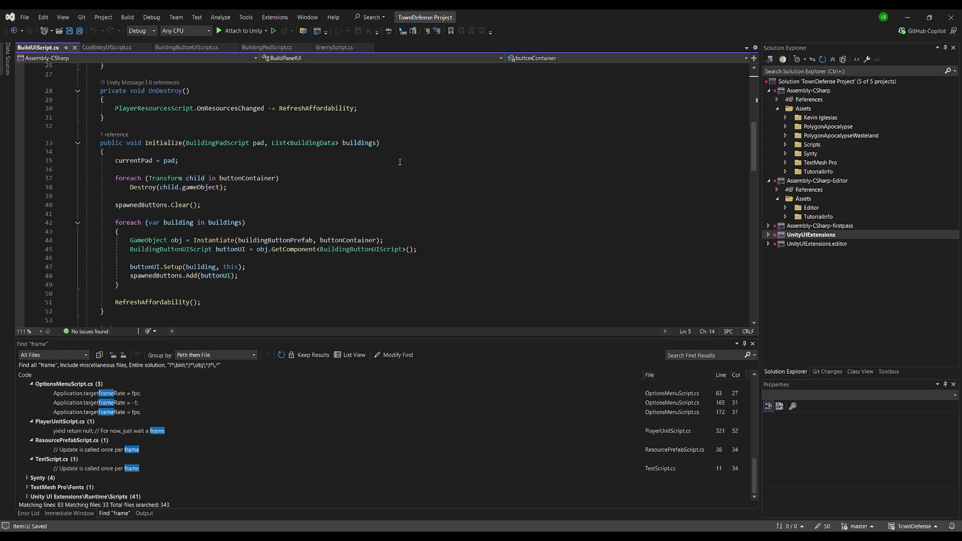
pyautogui.scroll(3, 400, 162)
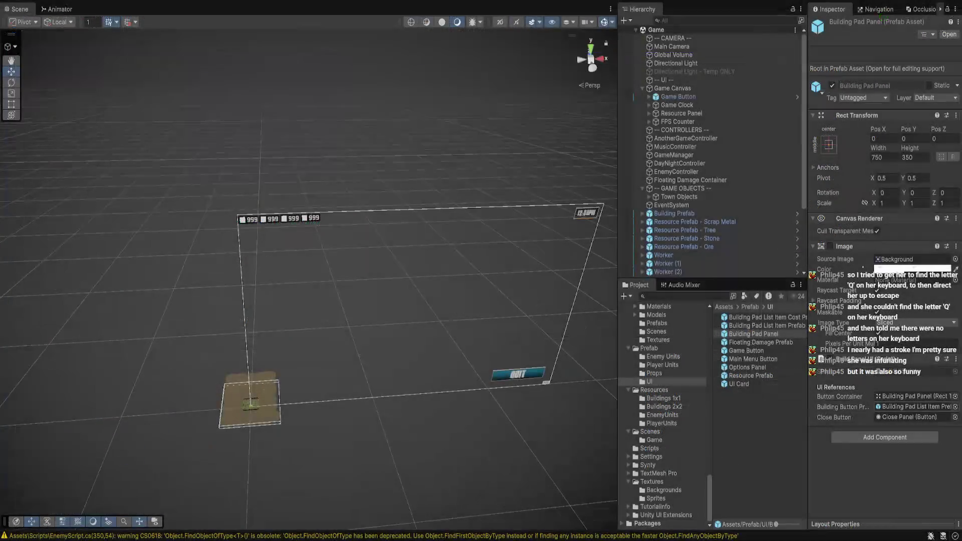
# Locate the Building Button Prefab and Button Container references and open the Building Pad Panel prefab.
pyautogui.click(915, 407)
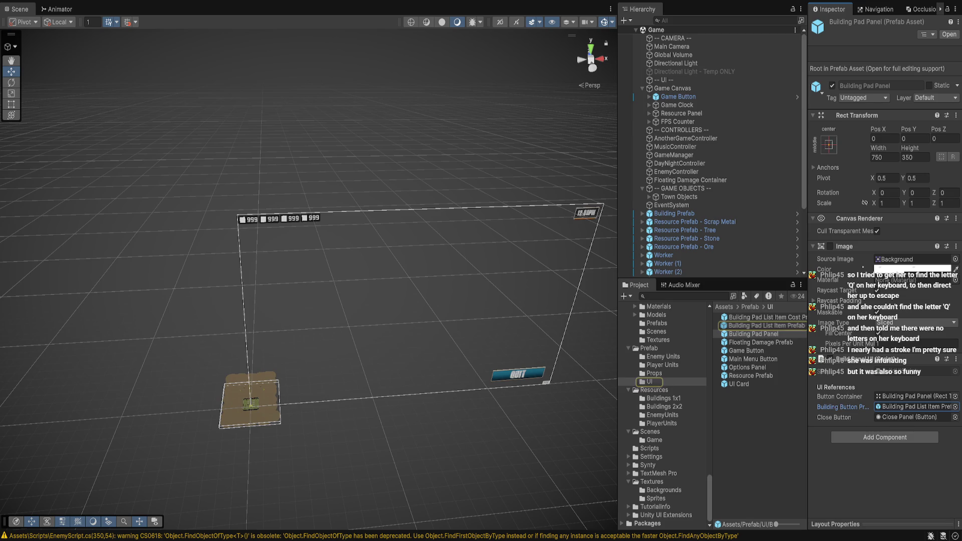
pyautogui.click(915, 397)
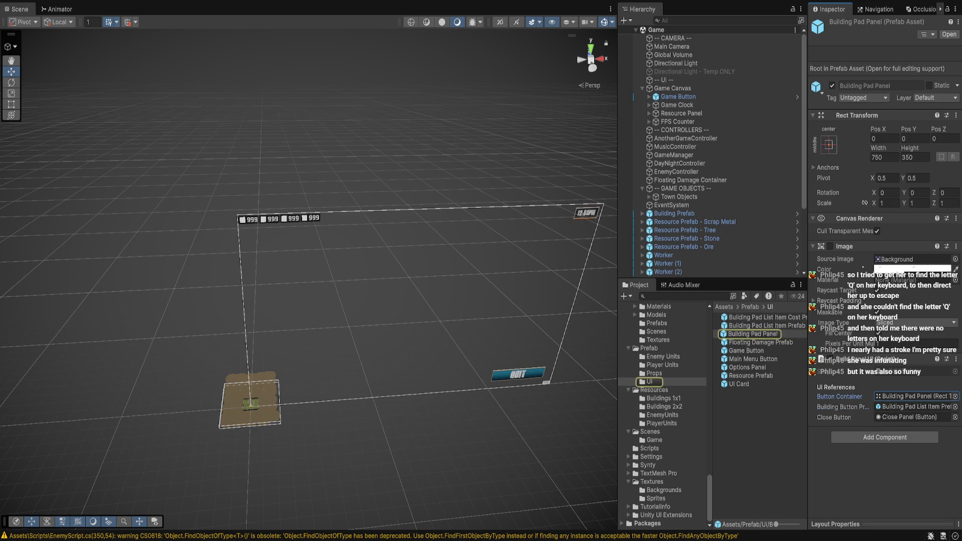
pyautogui.doubleClick(754, 334)
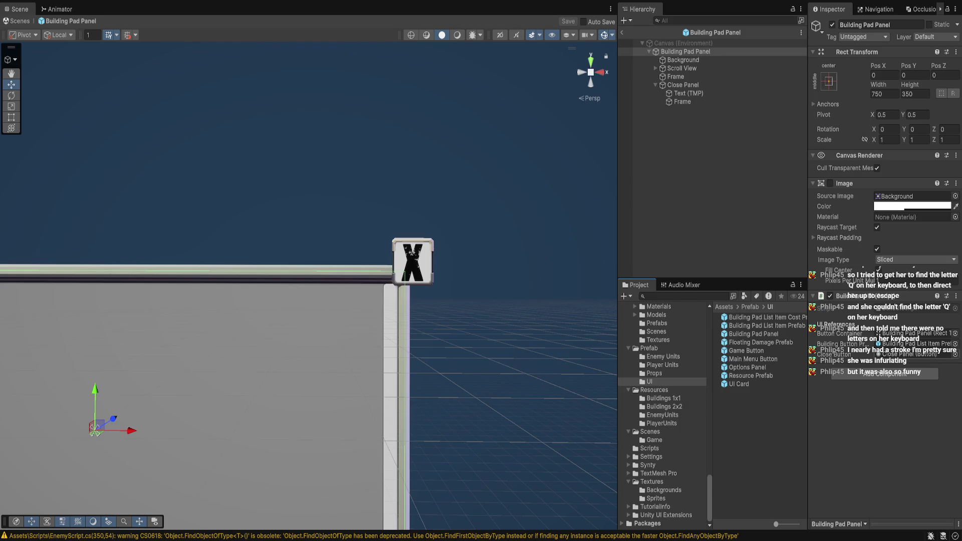
pyautogui.click(915, 333)
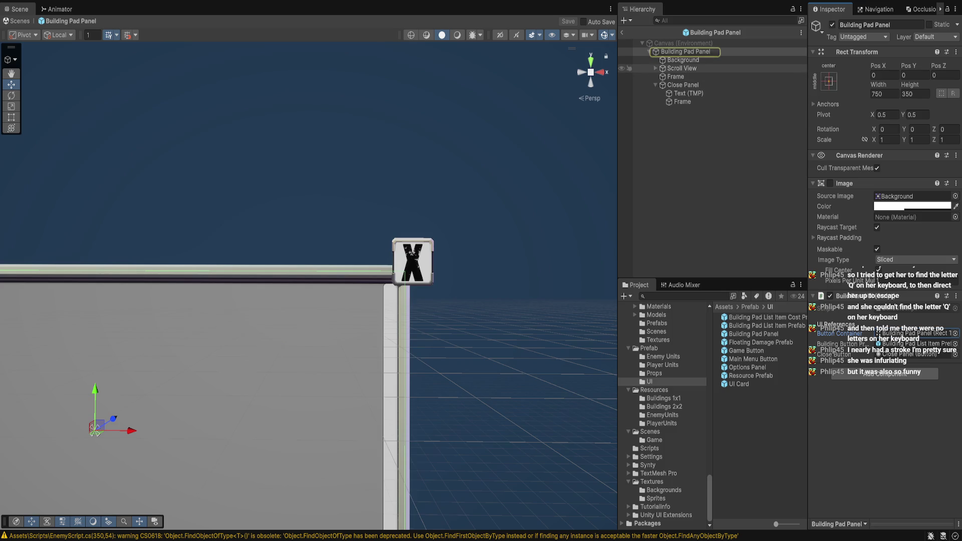
# Assign the Scroll View's Content as Button Container, save the prefab, and exit Prefab Mode.
pyautogui.click(683, 60)
pyautogui.click(655, 68)
pyautogui.click(685, 51)
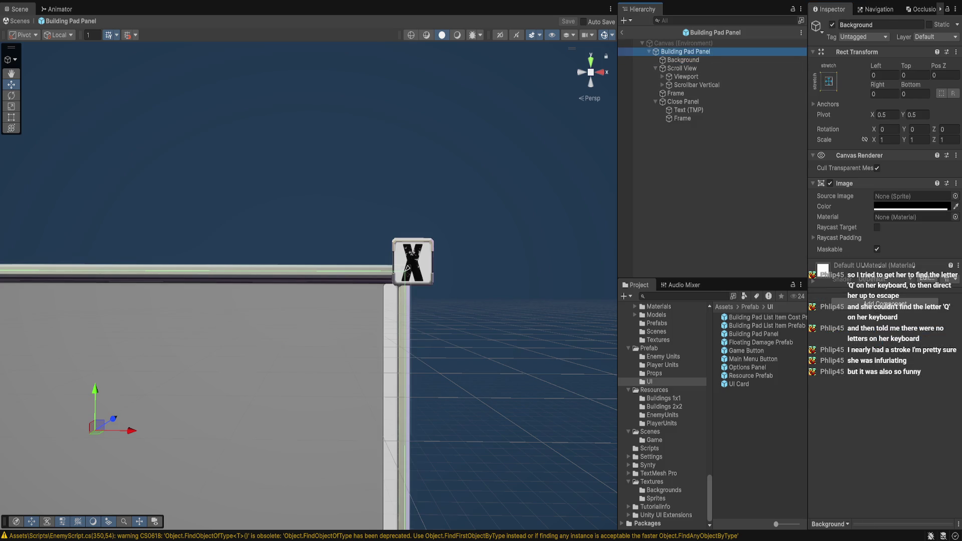
pyautogui.click(663, 77)
pyautogui.click(662, 93)
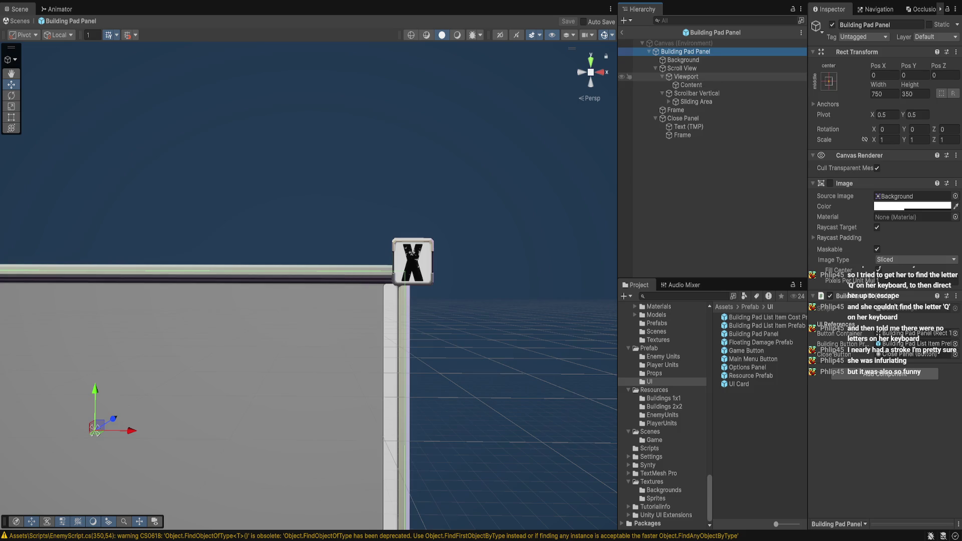
pyautogui.click(915, 334)
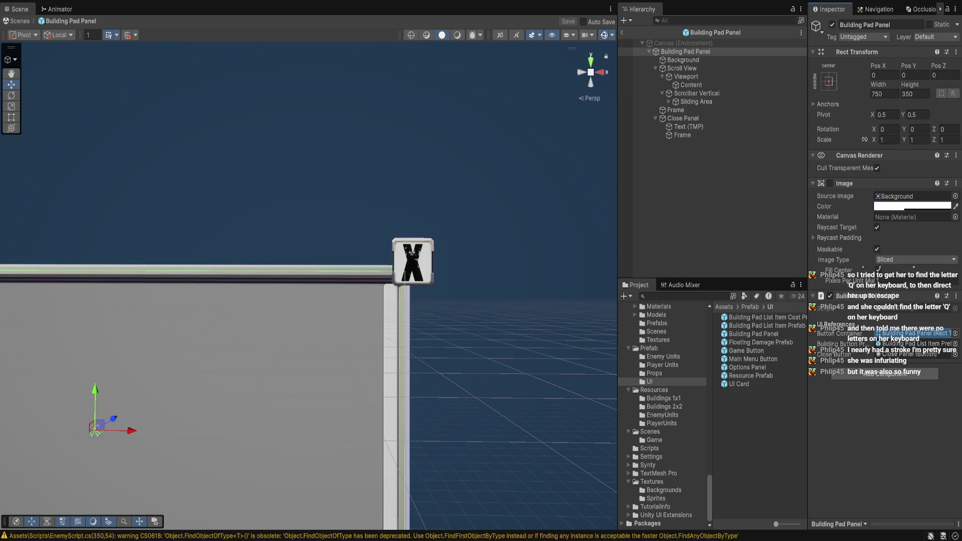
pyautogui.moveTo(691, 85); pyautogui.dragTo(915, 333)
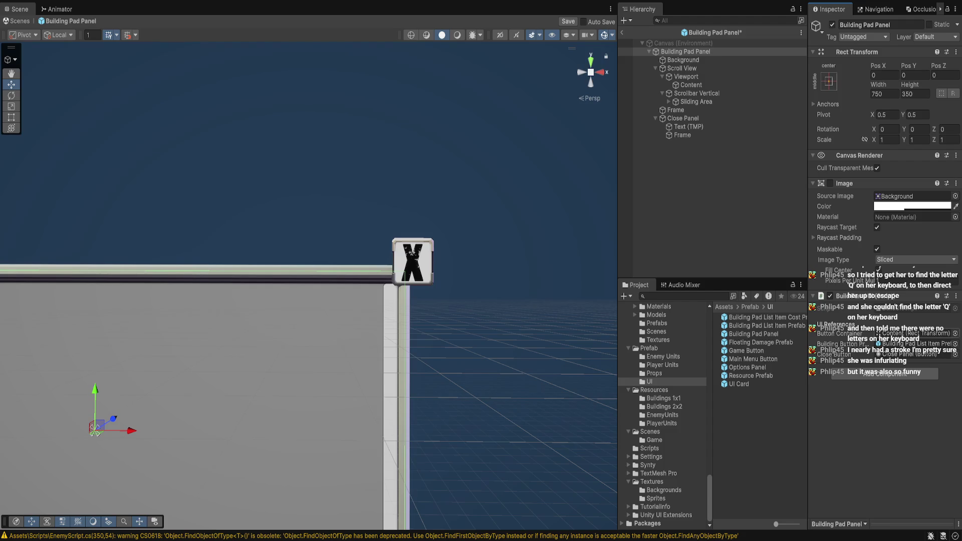
pyautogui.hotkey('ctrl', 's')
pyautogui.click(622, 32)
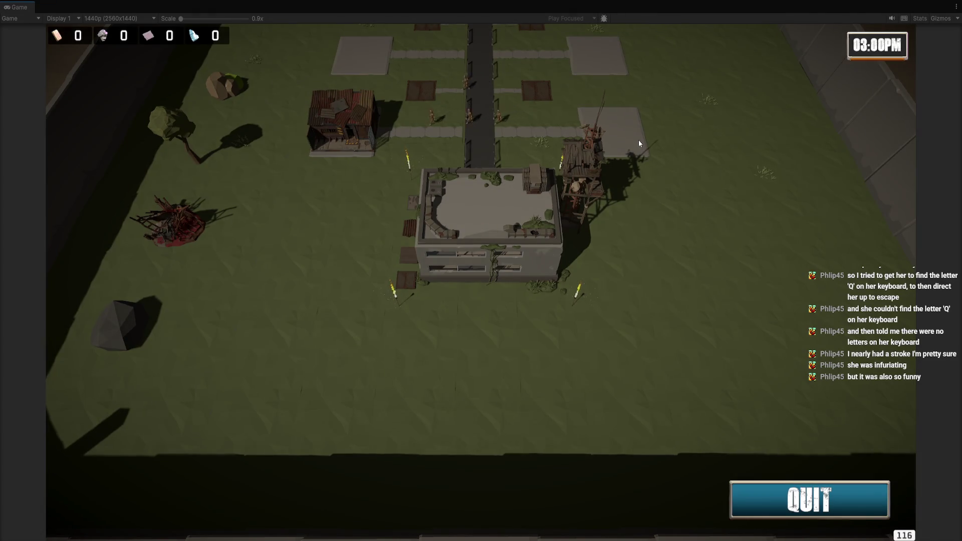
# Open build panels on two building plots in Play mode, then close the open panel.
pyautogui.click(638, 139)
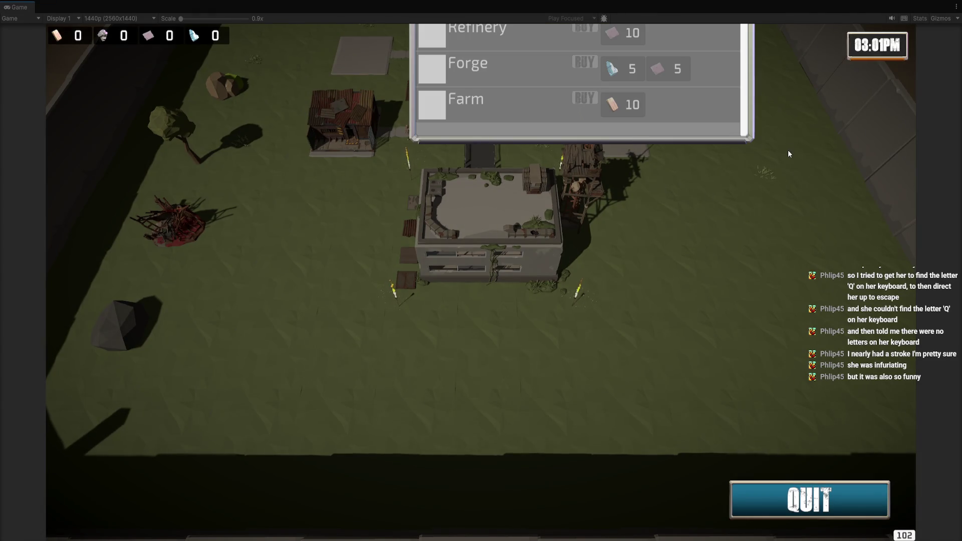
pyautogui.scroll(-2, 684, 192)
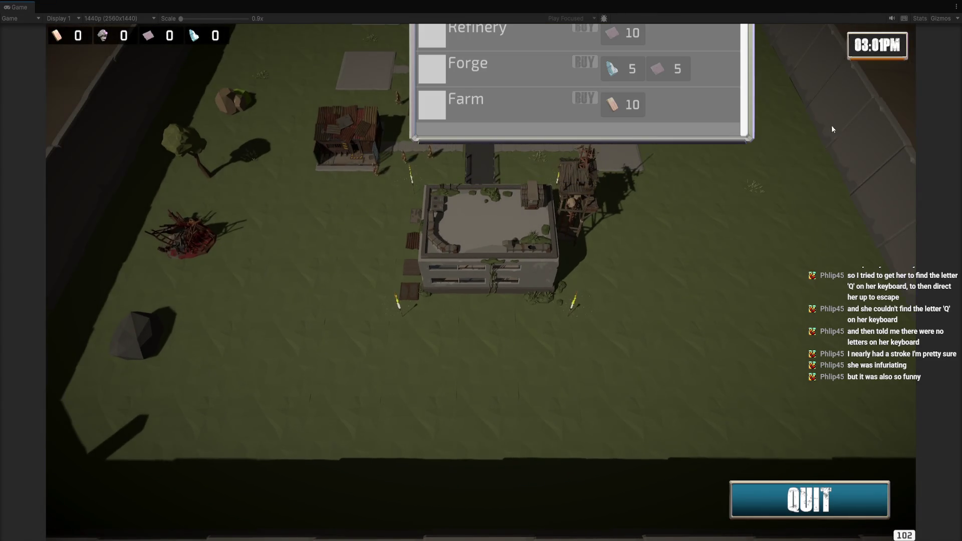
pyautogui.moveTo(813, 25)
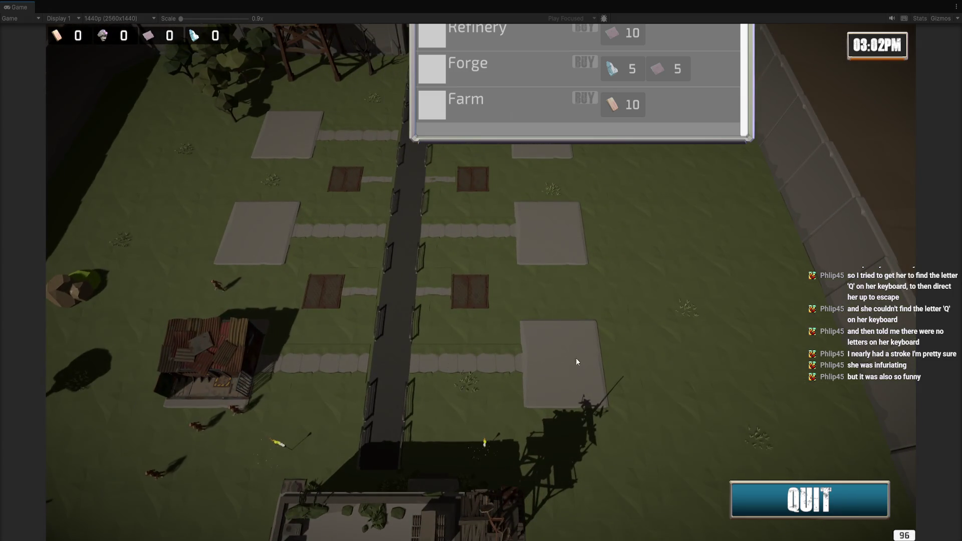
pyautogui.click(577, 362)
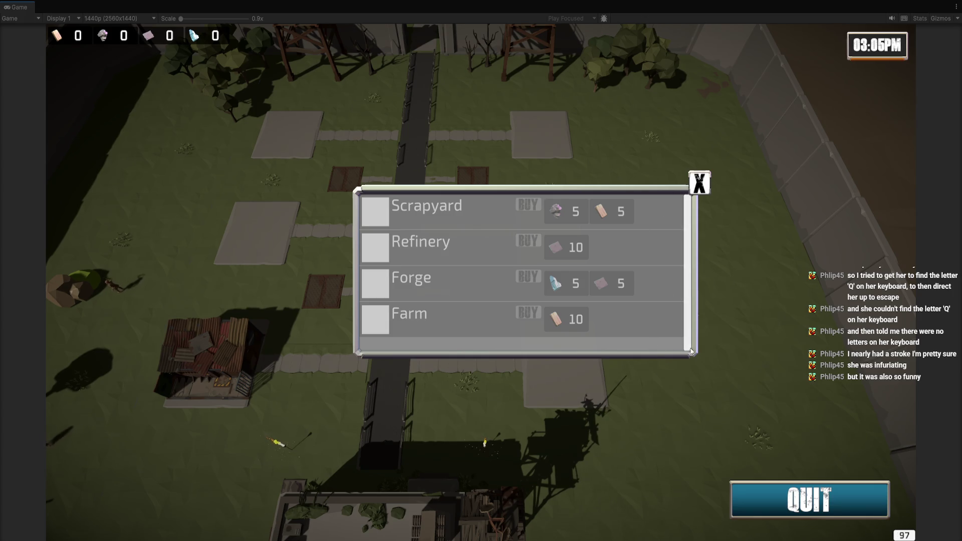
pyautogui.click(702, 188)
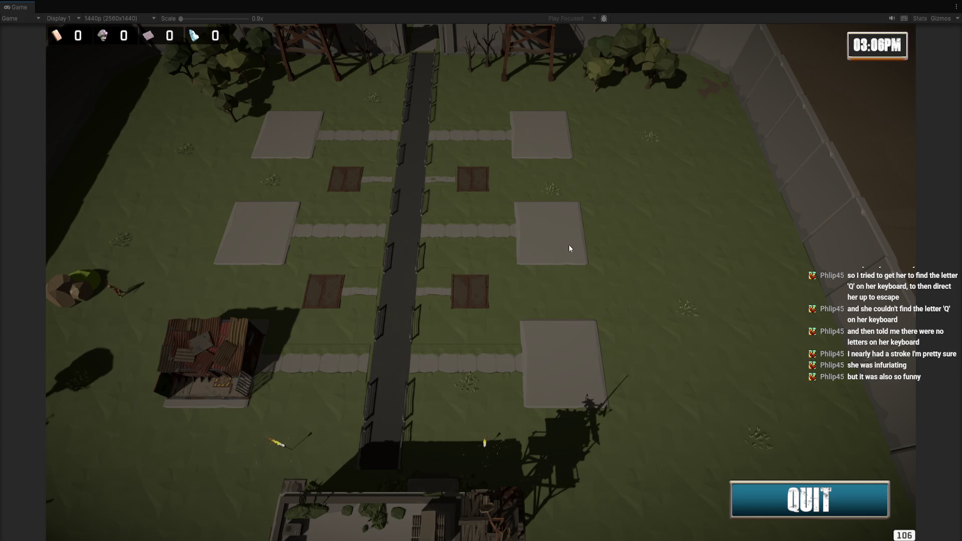
# Open and close panels on other plots, including the Worker House and Scout Hut panel.
pyautogui.click(568, 244)
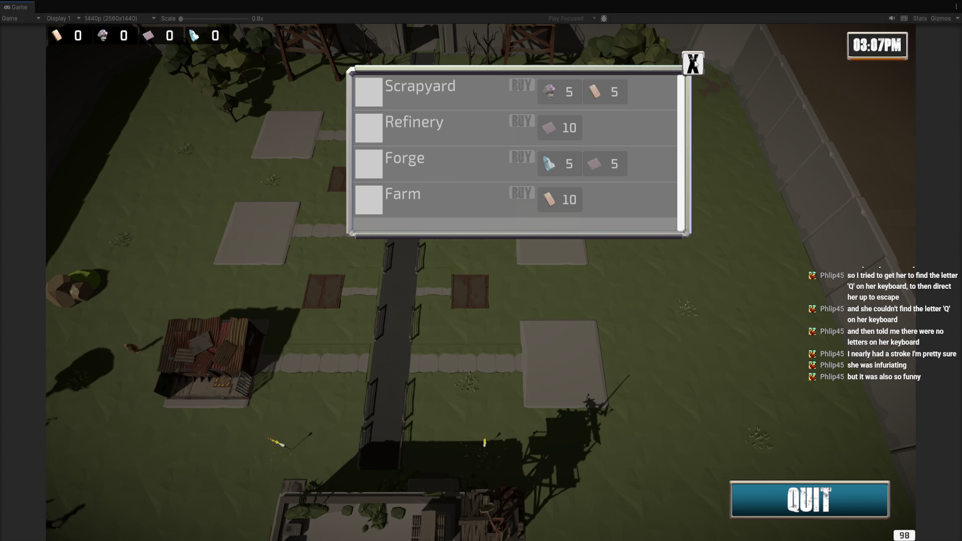
pyautogui.click(480, 300)
pyautogui.click(476, 295)
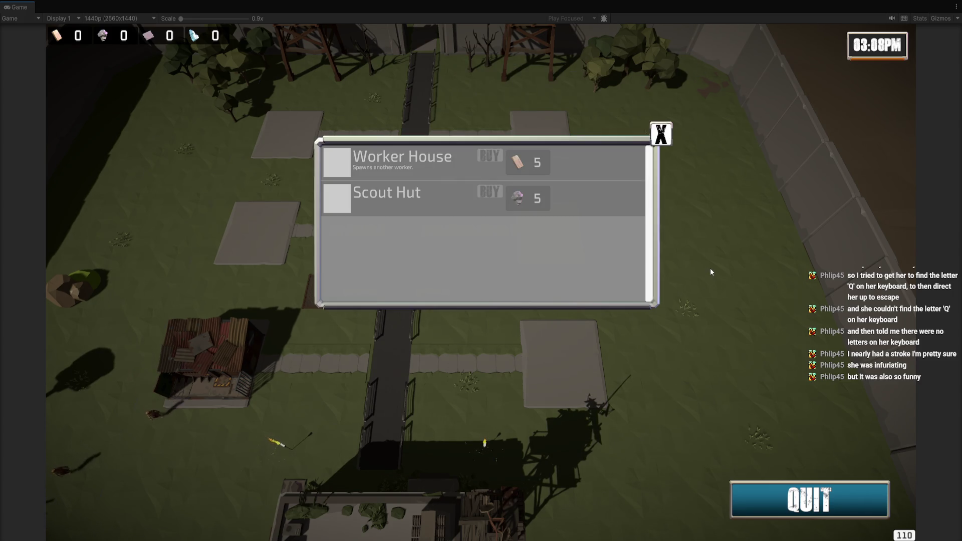
pyautogui.click(662, 134)
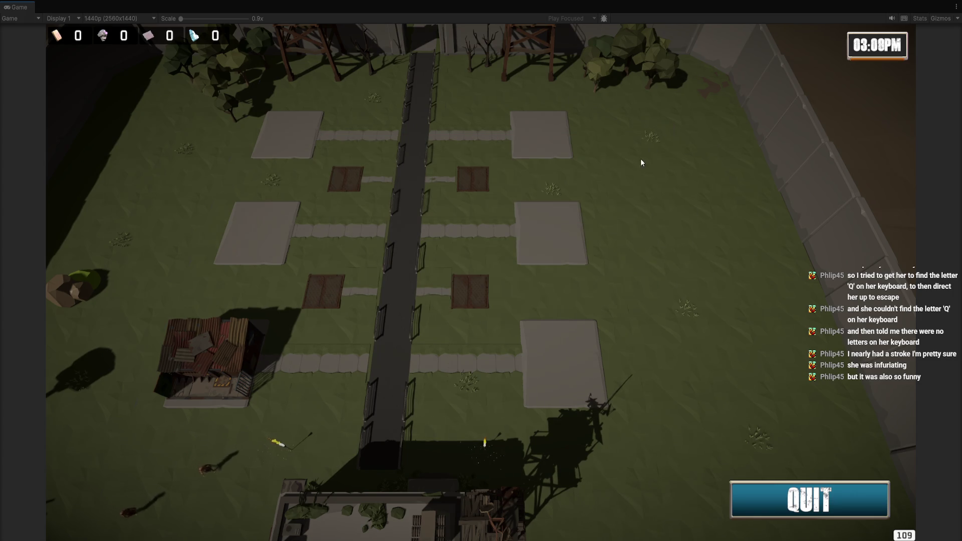
pyautogui.click(556, 244)
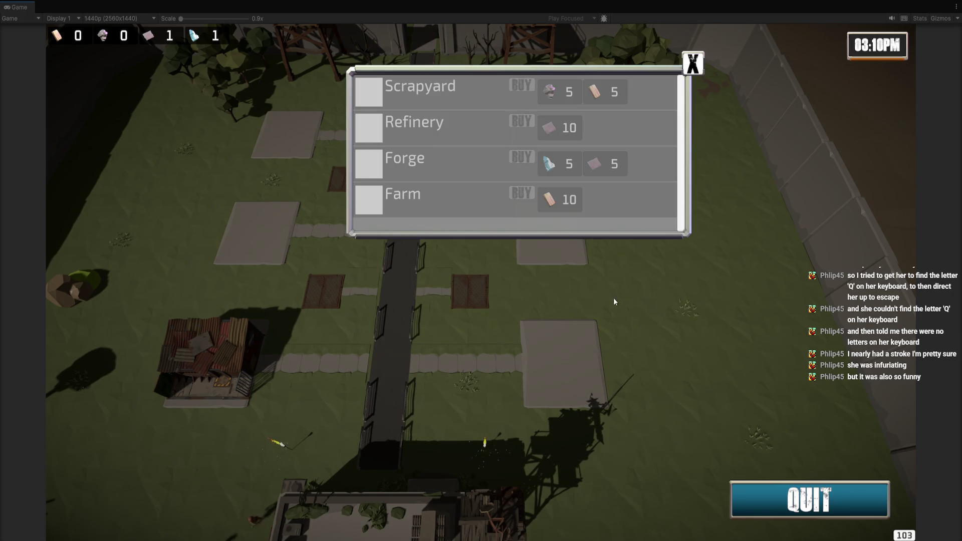
pyautogui.press('d')
pyautogui.click(690, 74)
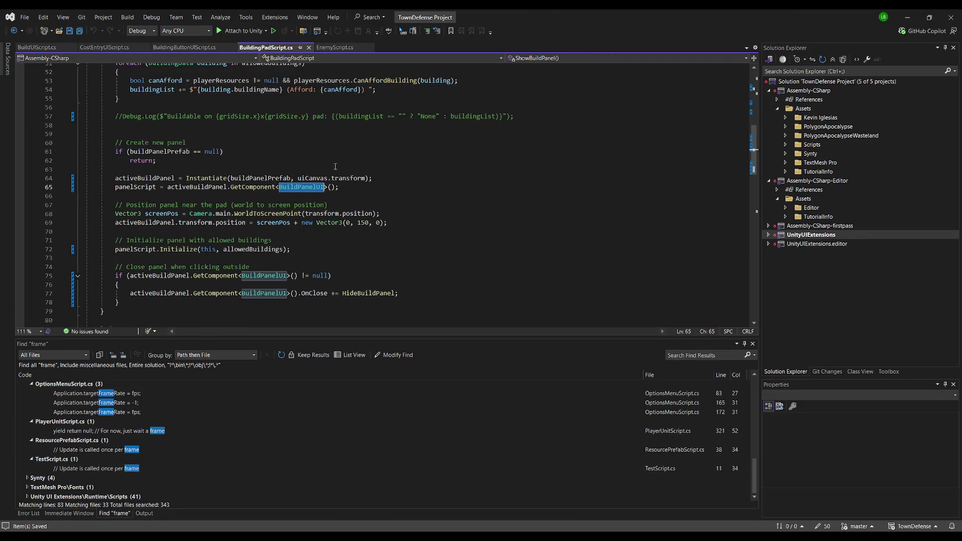
# Select BuildingPadScript.cs from line 72 to the end, then open the Building Pad Panel prefab.
pyautogui.click(330, 152)
pyautogui.scroll(6, 330, 152)
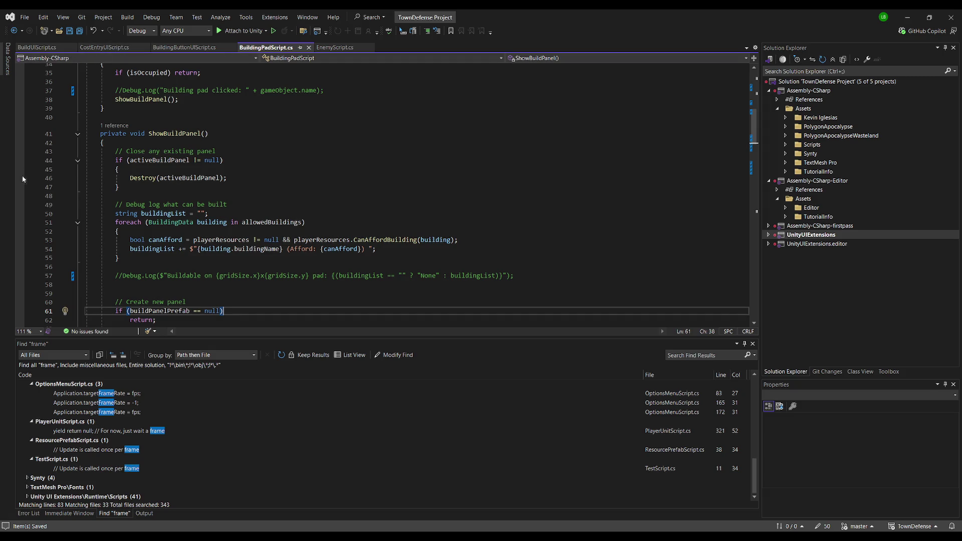
pyautogui.scroll(-10, 265, 180)
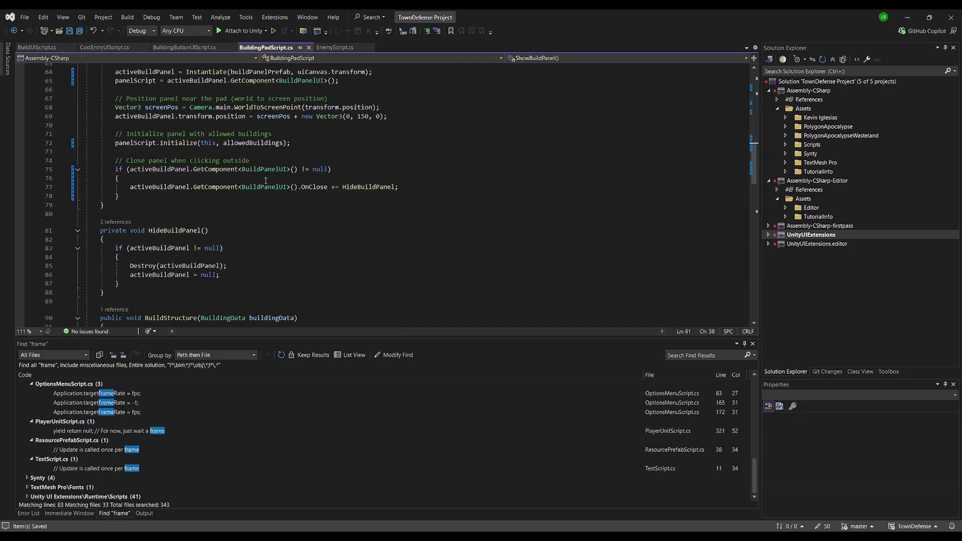
pyautogui.click(358, 134)
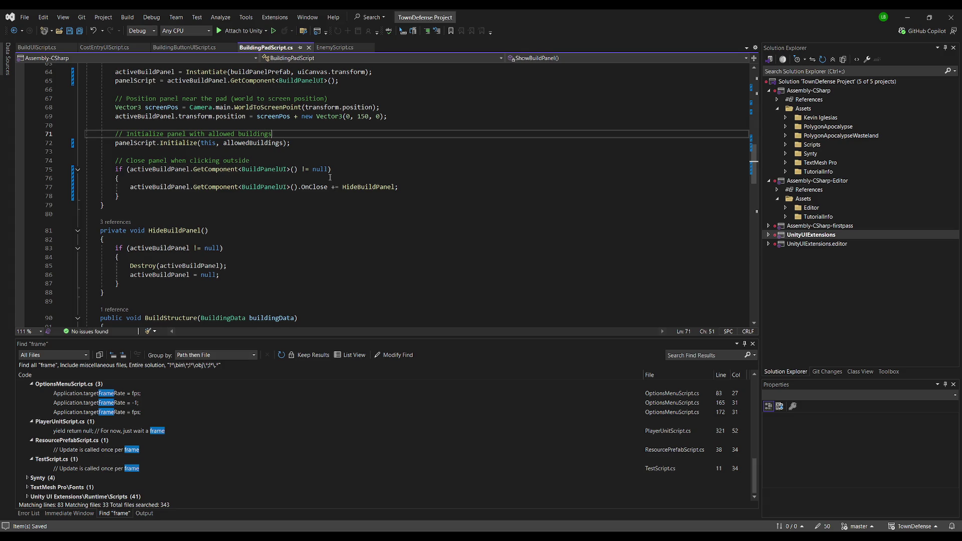
pyautogui.click(320, 145)
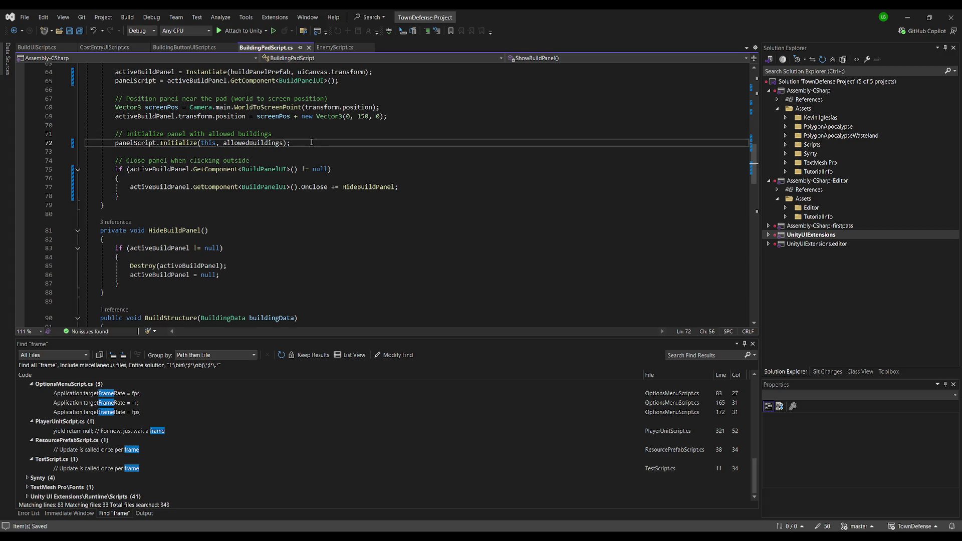
pyautogui.scroll(3, 311, 143)
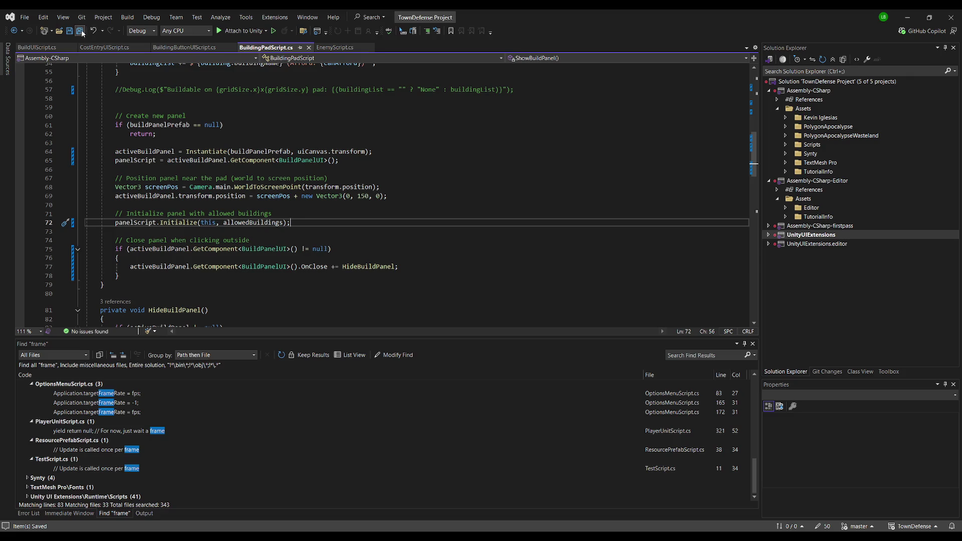
pyautogui.hotkey('ctrl', 'shift', 'End')
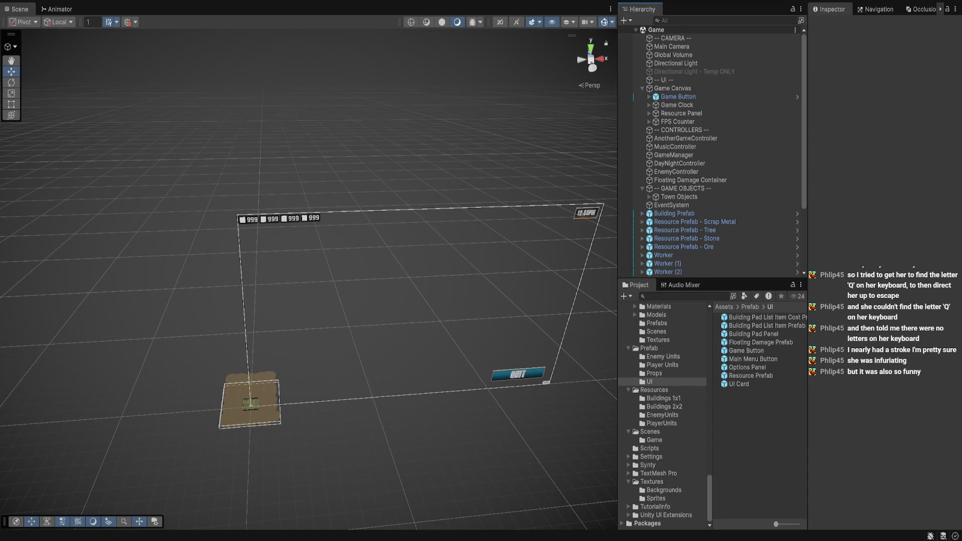
pyautogui.doubleClick(754, 333)
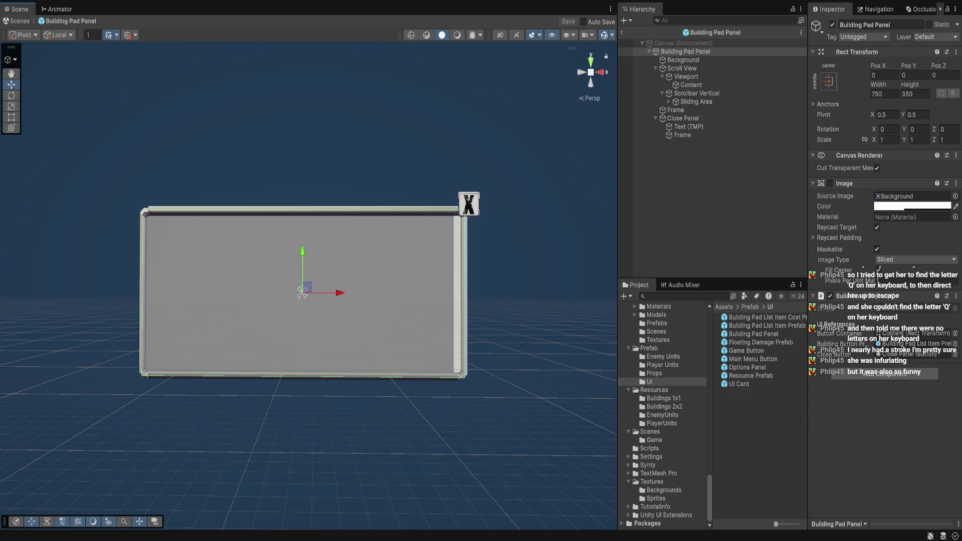
# Return to the Game scene and place a Building Pad Panel instance under Game Canvas.
pyautogui.click(622, 32)
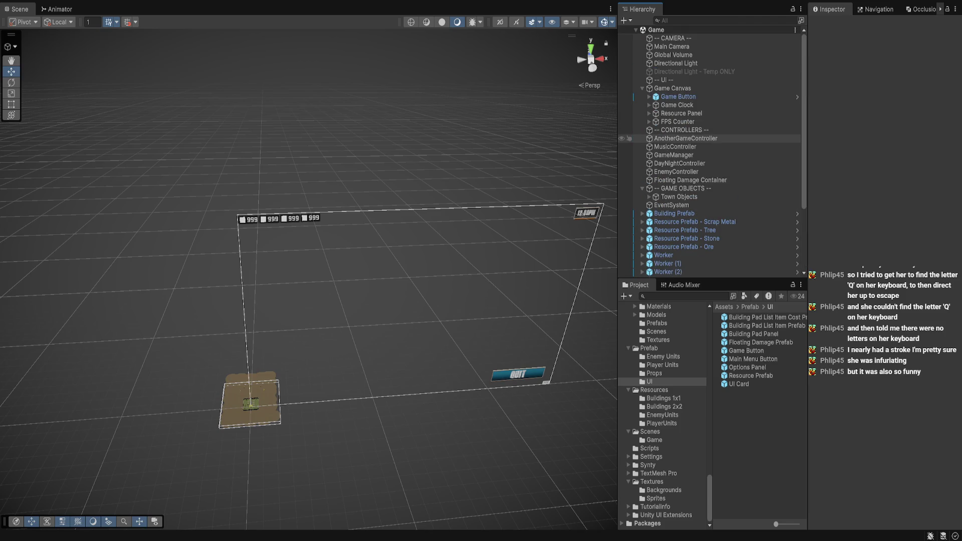
pyautogui.scroll(-5, 309, 278)
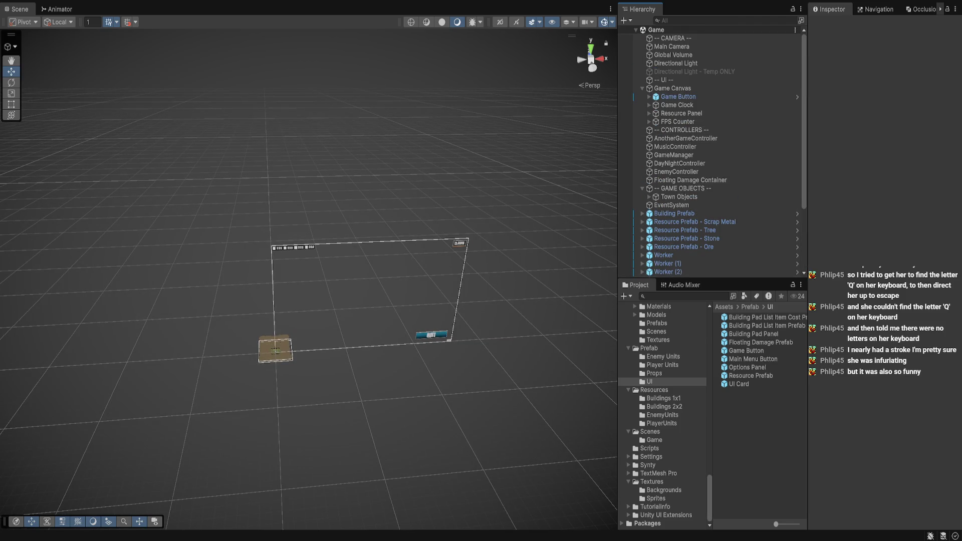
pyautogui.moveTo(753, 334); pyautogui.dragTo(677, 110)
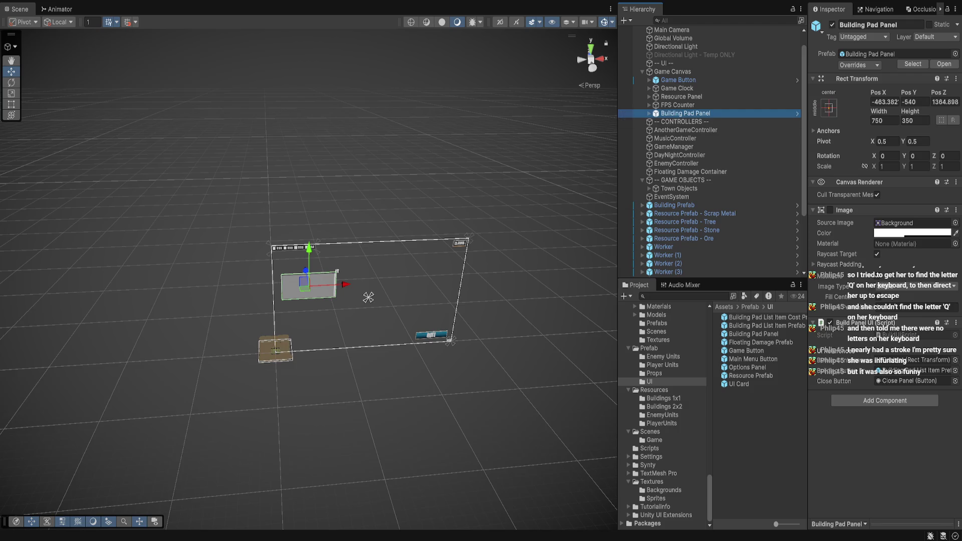
pyautogui.press('f')
pyautogui.moveTo(496, 235); pyautogui.dragTo(520, 278)
# Set the panel's Pos Z to 0 and expand it to show its children.
pyautogui.click(944, 101)
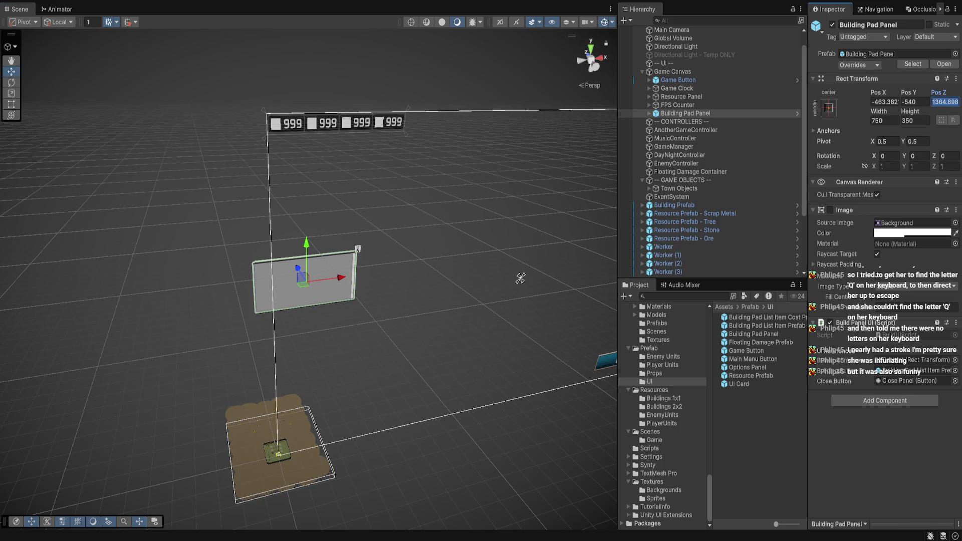
pyautogui.write('1364.0')
pyautogui.press('BackSpace')
pyautogui.press('BackSpace')
pyautogui.press('BackSpace')
pyautogui.write('0')
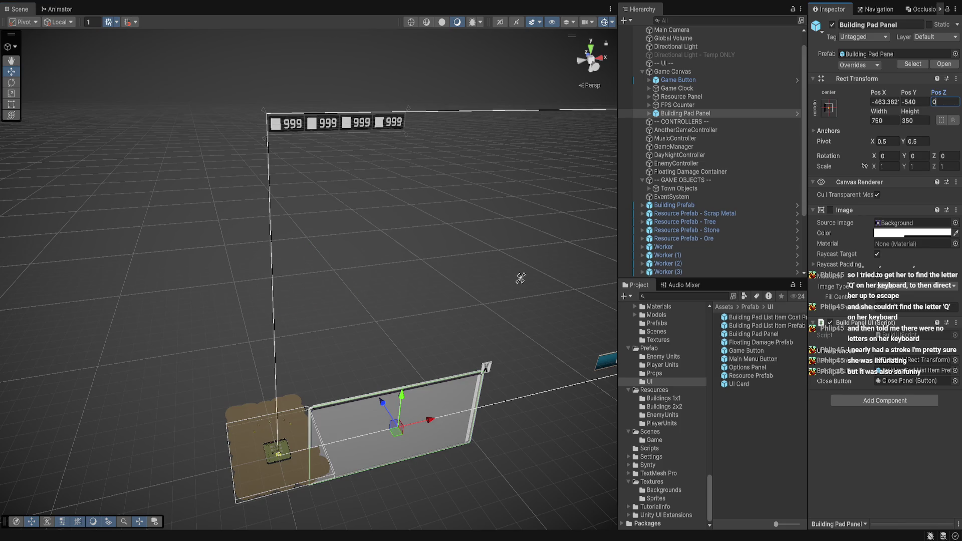
pyautogui.moveTo(520, 278)
pyautogui.mouseDown()
pyautogui.moveTo(393, 141)
pyautogui.moveTo(393, 232)
pyautogui.mouseUp()
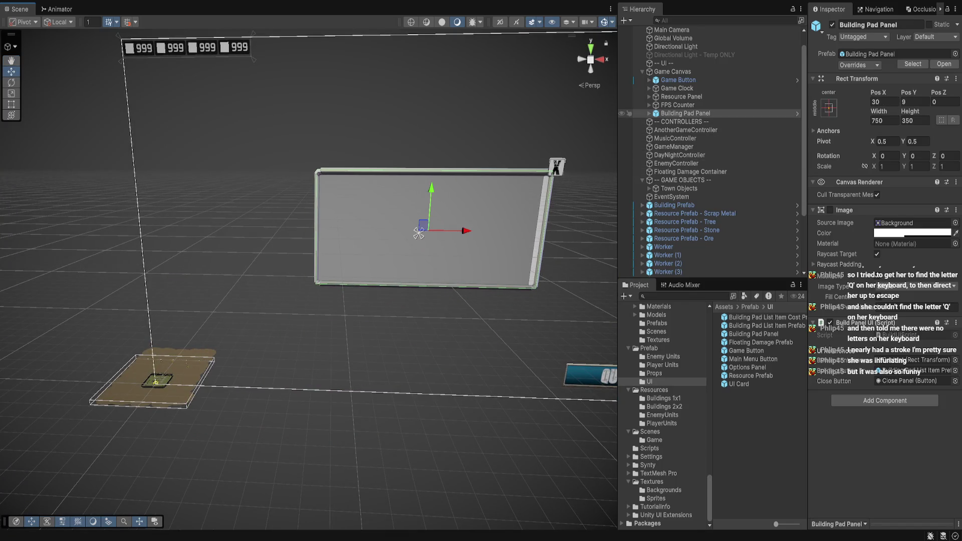
pyautogui.click(650, 114)
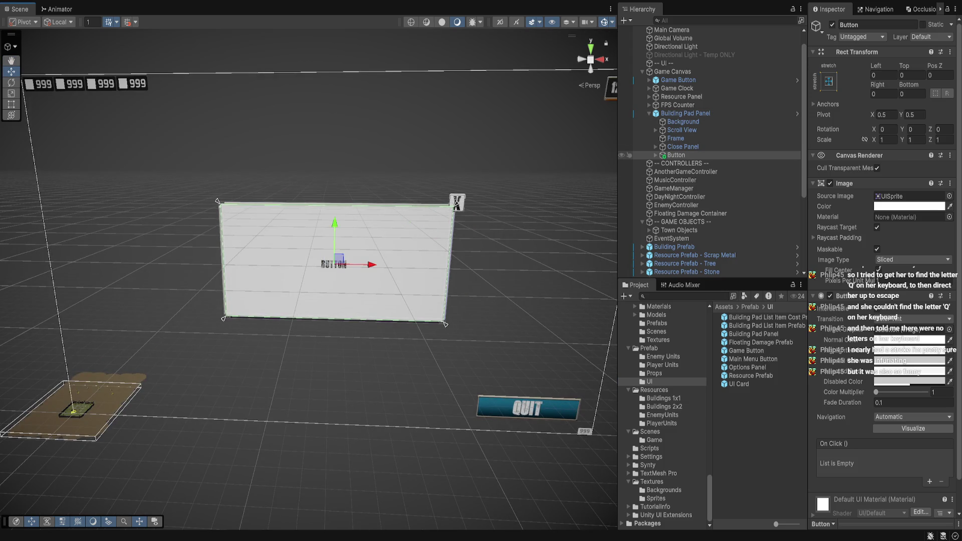
# Move Button to the top of Building Pad Panel's children and create an empty child under Game Canvas.
pyautogui.moveTo(676, 155); pyautogui.dragTo(681, 121)
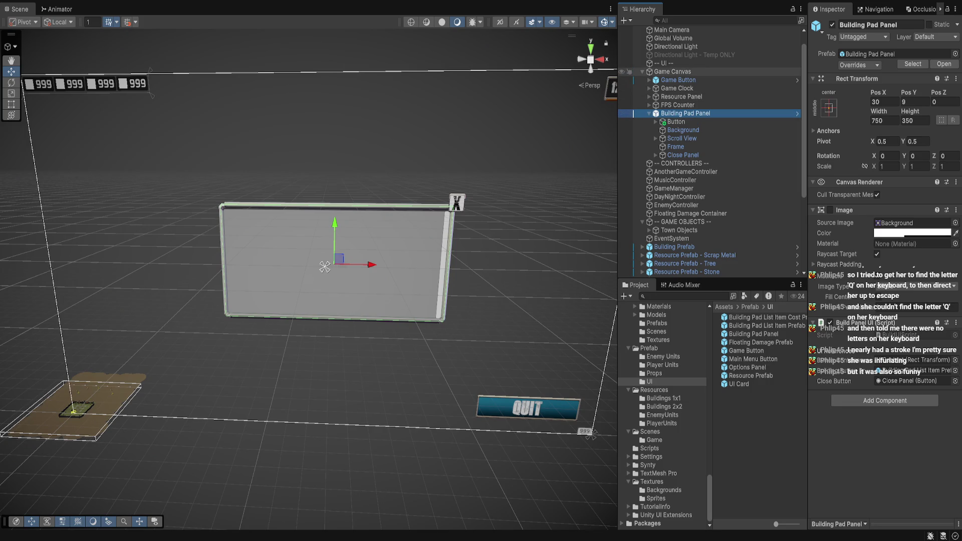
pyautogui.click(672, 72)
pyautogui.hotkey('alt', 'shift', 'n')
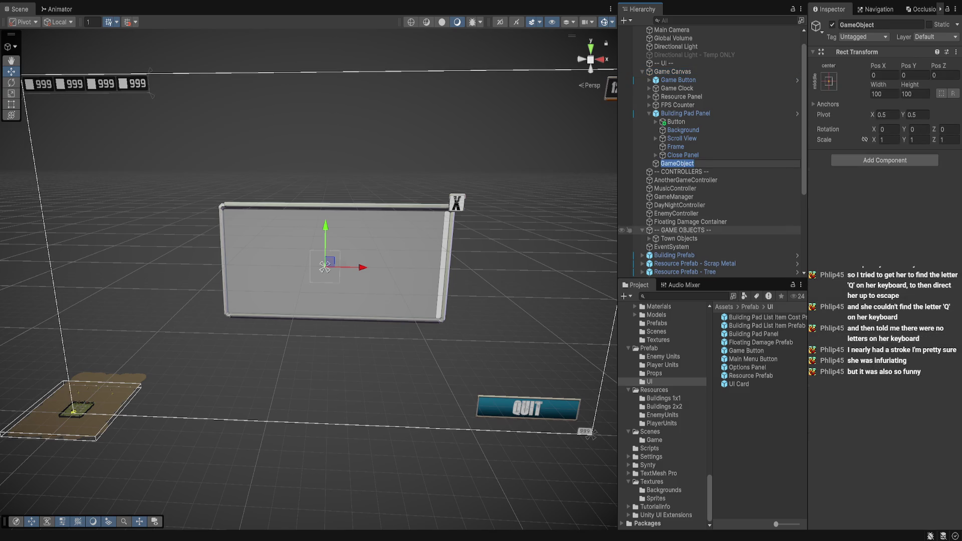
# Name the new object BuildPanel Prefab and nest Building Pad Panel and Button inside it.
pyautogui.write('BuildPanel Prefab')
pyautogui.press('Return')
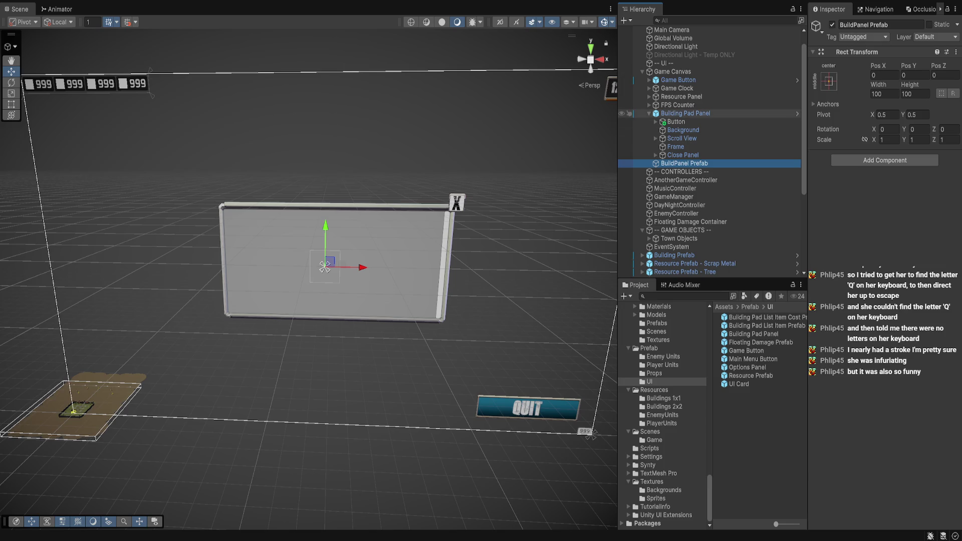
pyautogui.moveTo(685, 113); pyautogui.dragTo(685, 163)
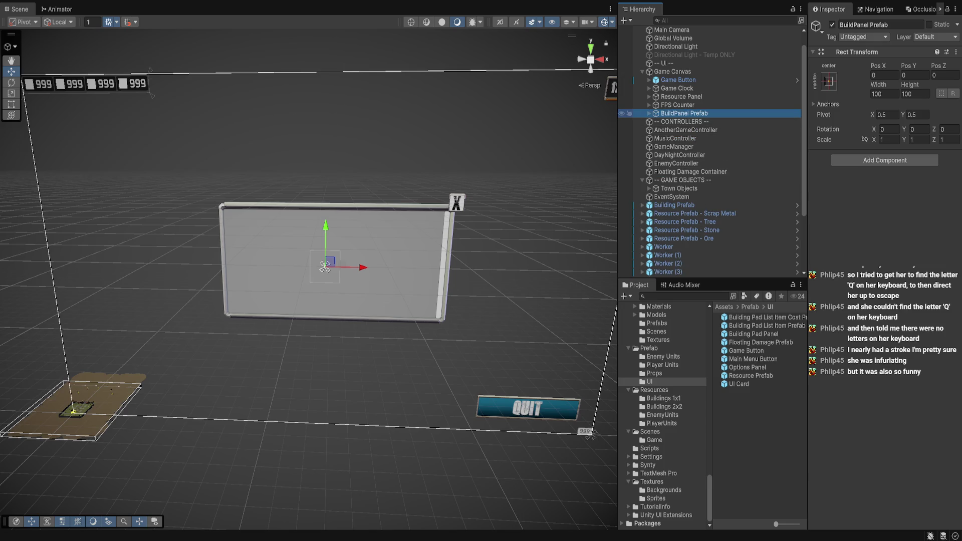
pyautogui.click(650, 114)
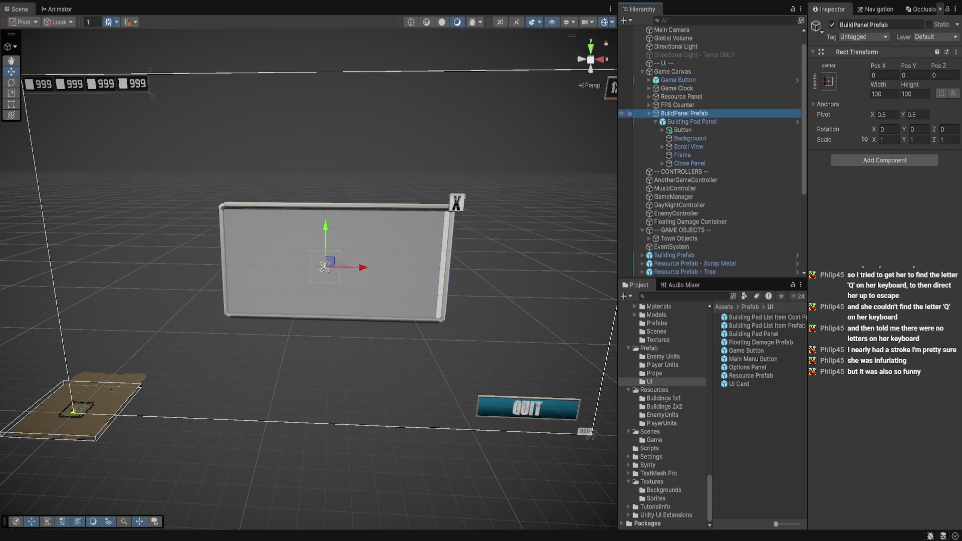
pyautogui.moveTo(683, 130); pyautogui.dragTo(678, 119)
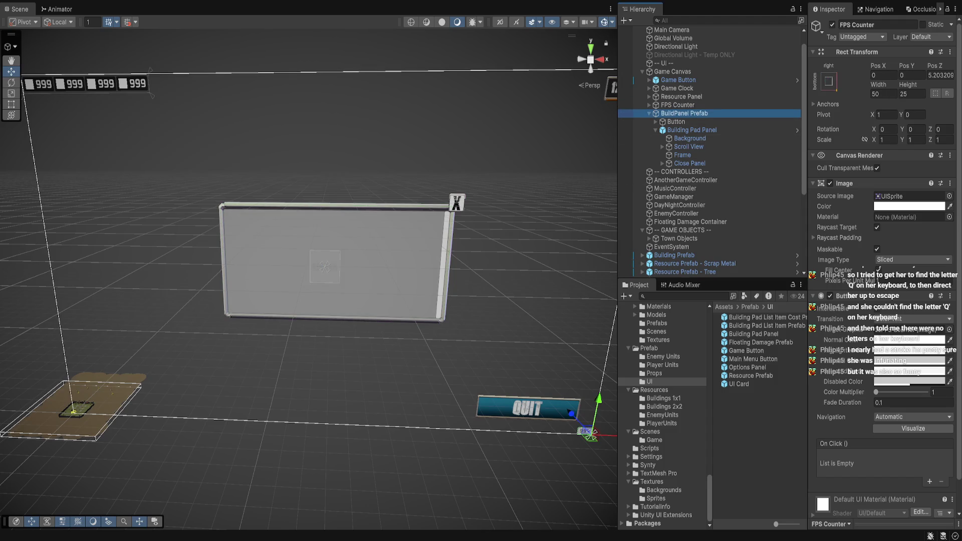
# Stretch BuildPanel Prefab's anchors to fill the whole canvas.
pyautogui.click(683, 113)
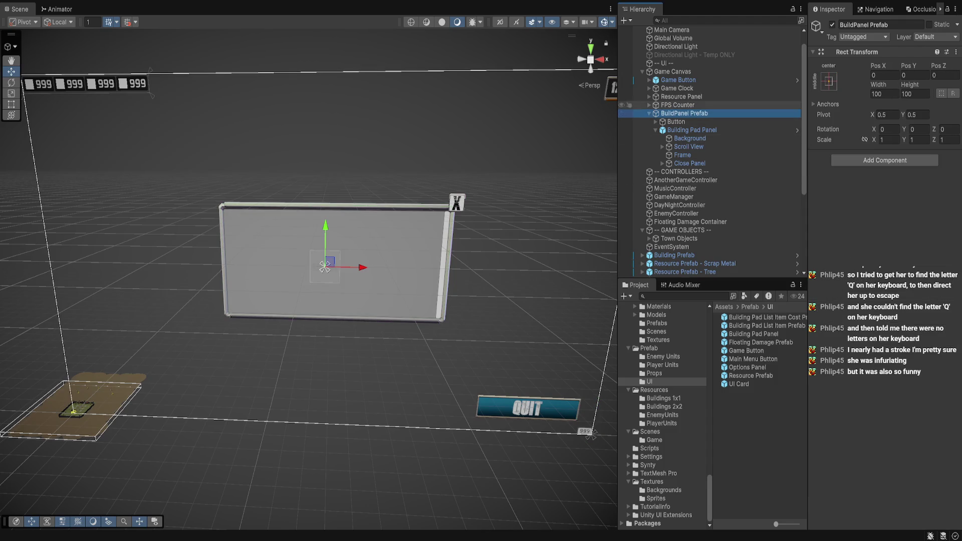
pyautogui.click(325, 266)
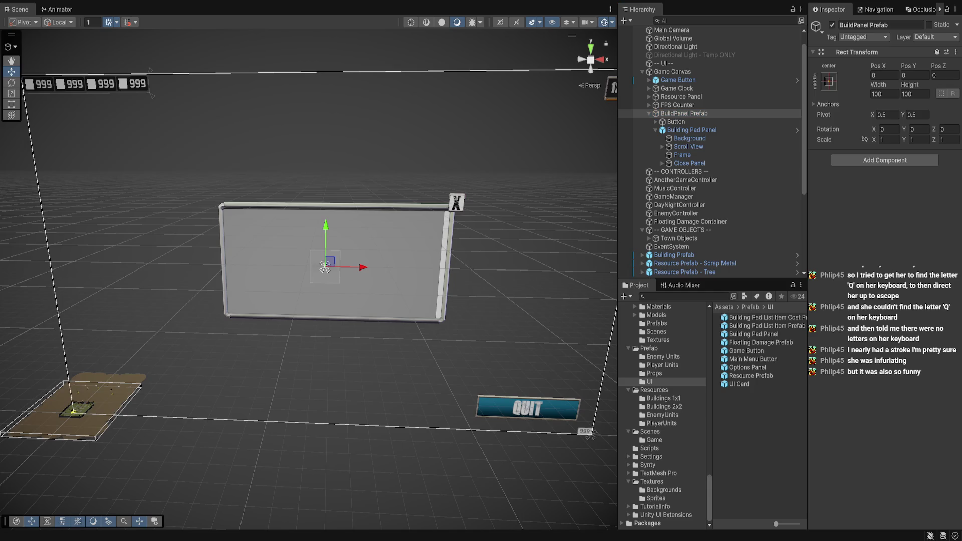
pyautogui.hotkey('ctrl', 'z')
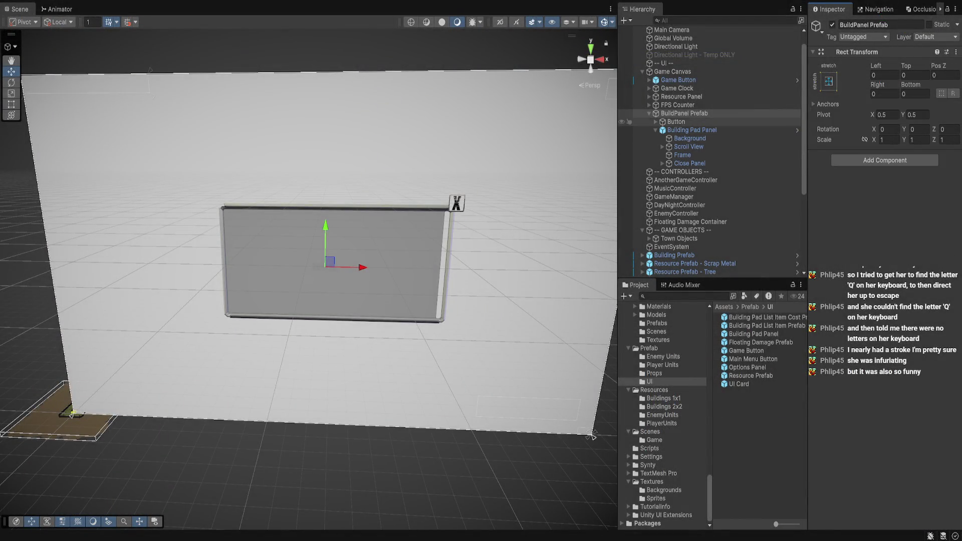
# Rename the Button to Build Panel Blocker Button and disable its Image component.
pyautogui.click(676, 122)
pyautogui.write('B')
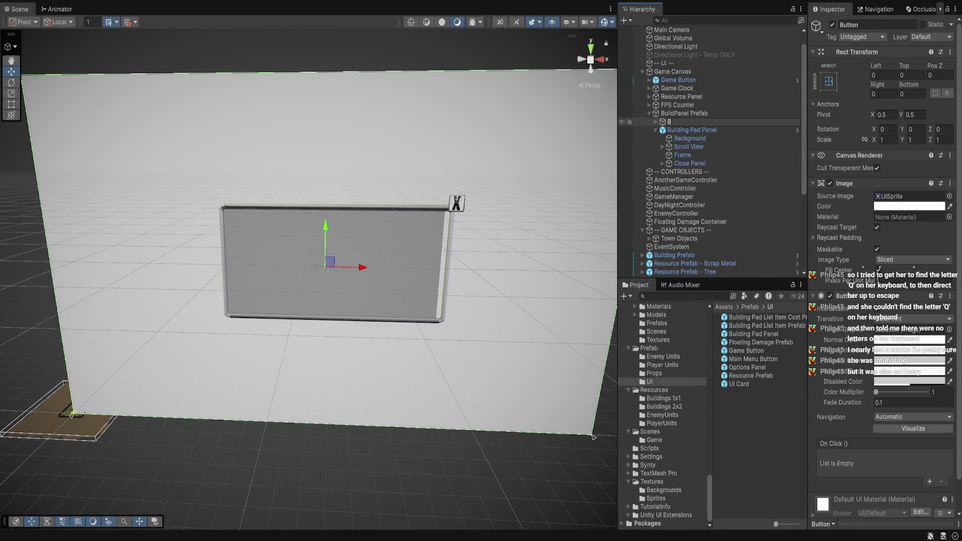
pyautogui.write('uild Panel Blocker Button')
pyautogui.press('Return')
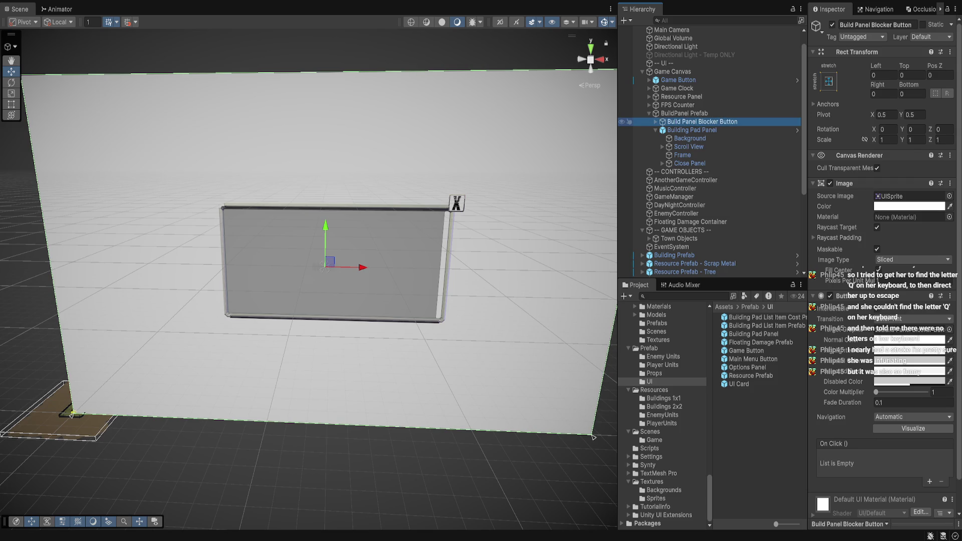
pyautogui.click(830, 184)
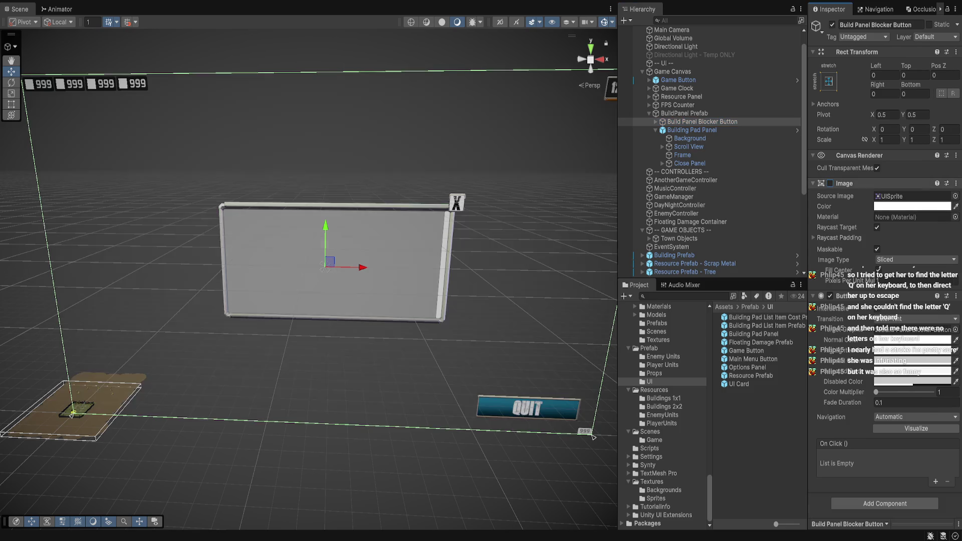
pyautogui.click(655, 121)
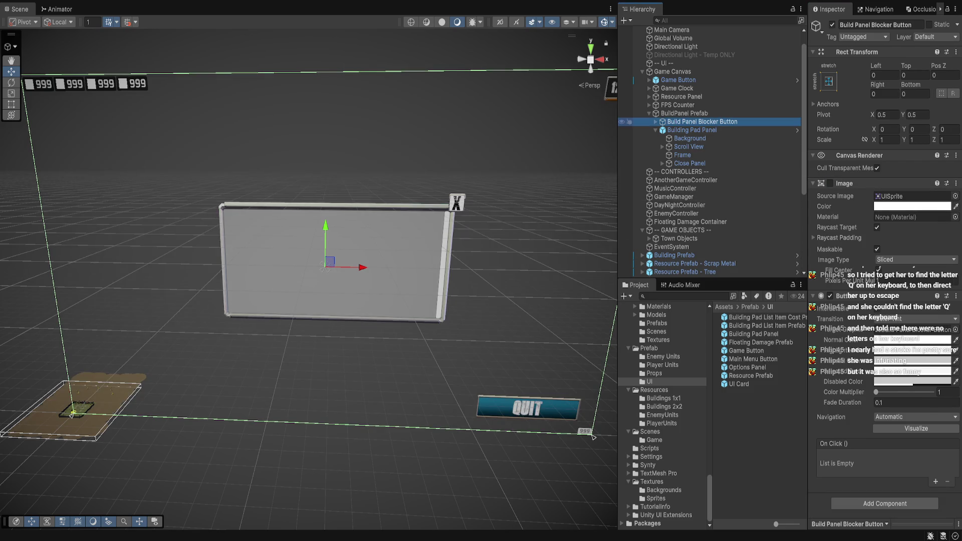
pyautogui.press('Left')
pyautogui.press('Left')
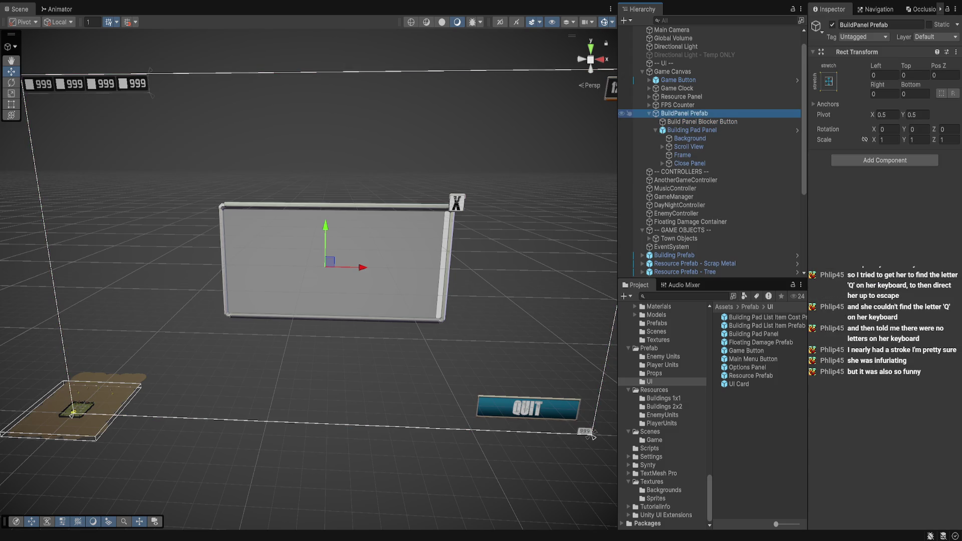
pyautogui.press('Down')
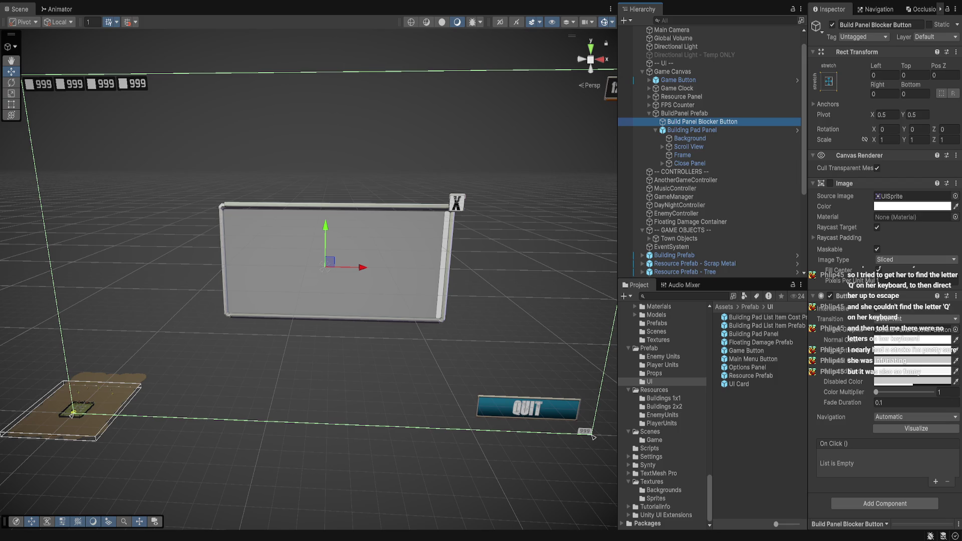
pyautogui.moveTo(331, 238); pyautogui.dragTo(261, 201)
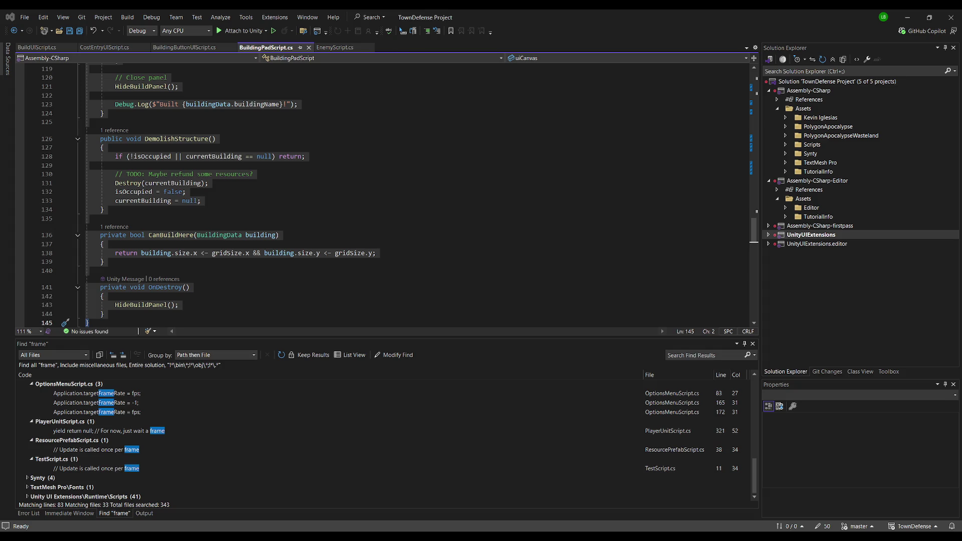
# Clear the selection and scroll through BuildingPadScript.cs.
pyautogui.click(95, 219)
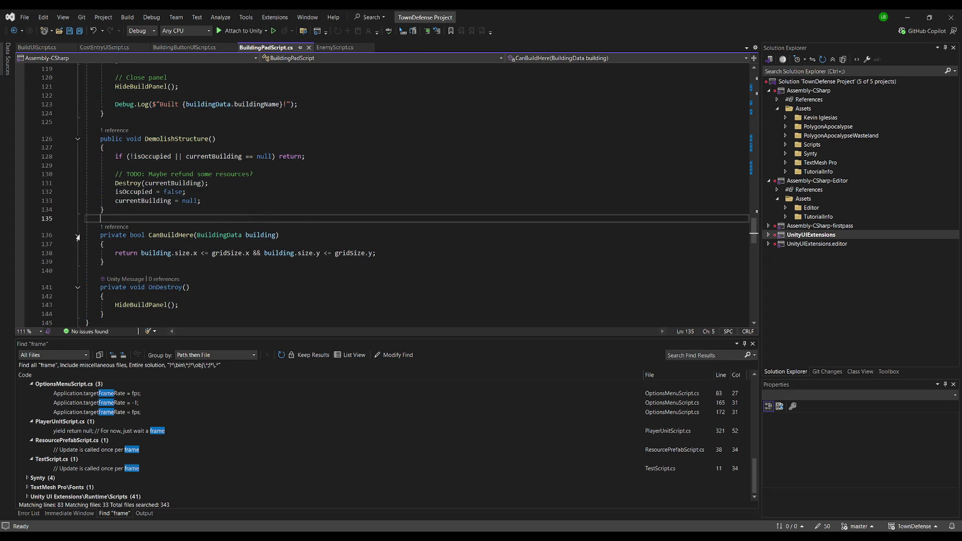
pyautogui.click(307, 212)
pyautogui.scroll(20, 306, 216)
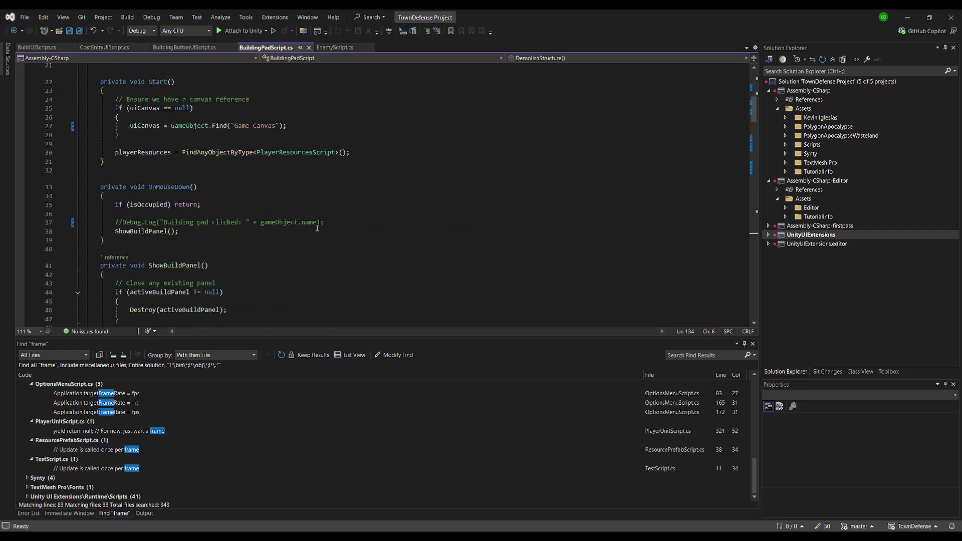
pyautogui.scroll(3, 306, 224)
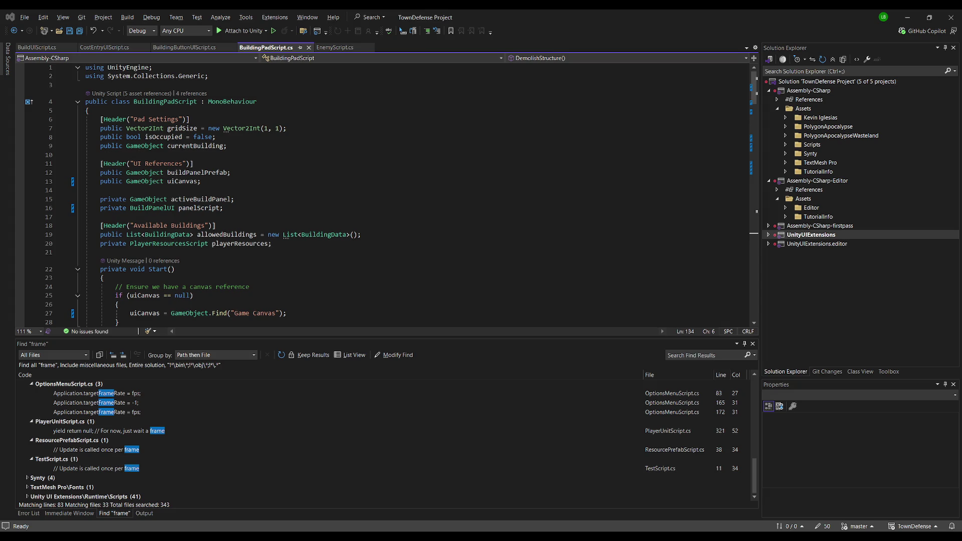
pyautogui.click(175, 270)
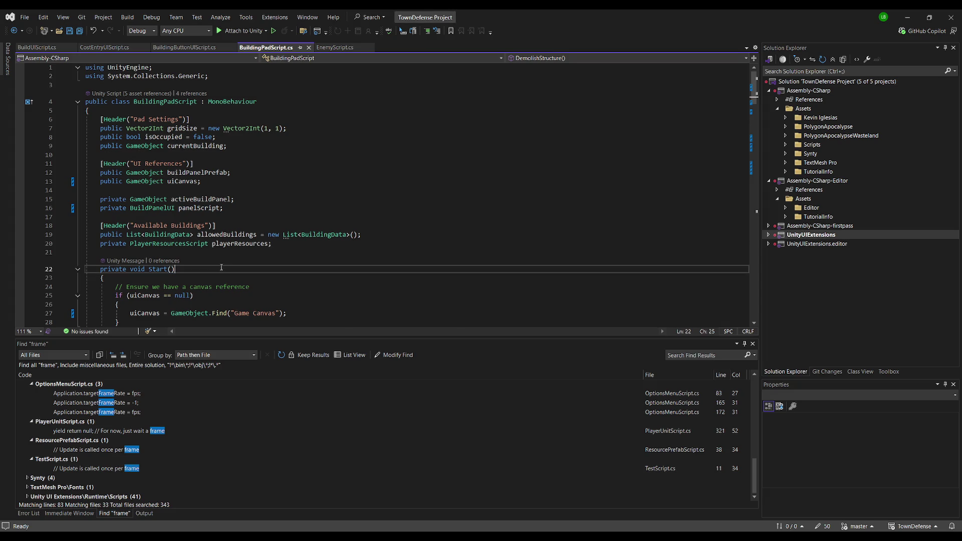
pyautogui.scroll(-8, 319, 222)
pyautogui.scroll(-9, 344, 241)
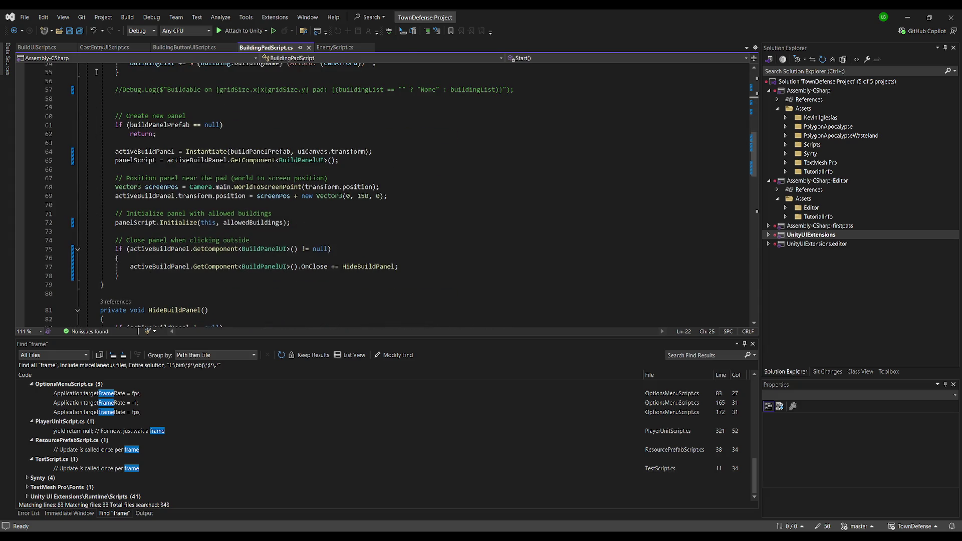
# Switch to BuildUIScript.cs, select all its code, and return to the Unity Editor.
pyautogui.click(31, 48)
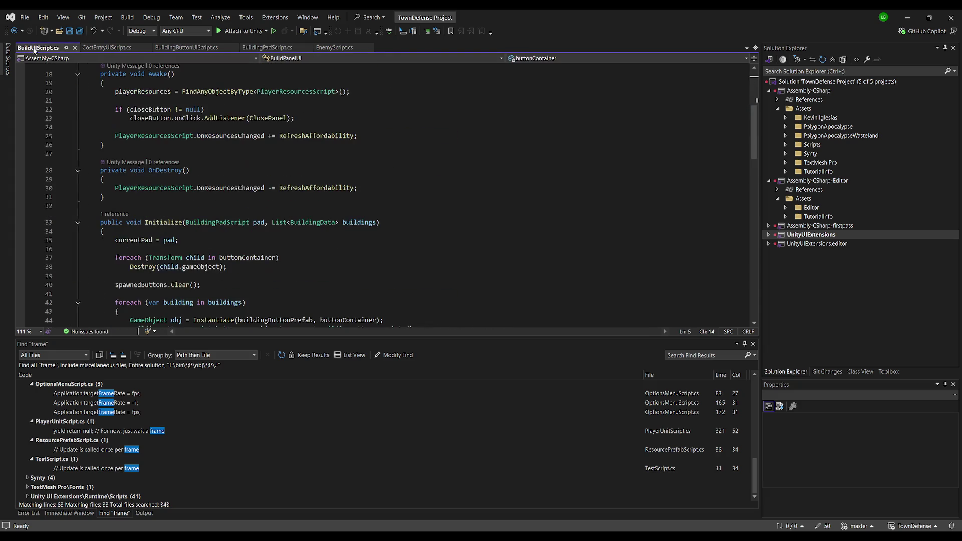
pyautogui.scroll(6, 296, 195)
pyautogui.click(407, 173)
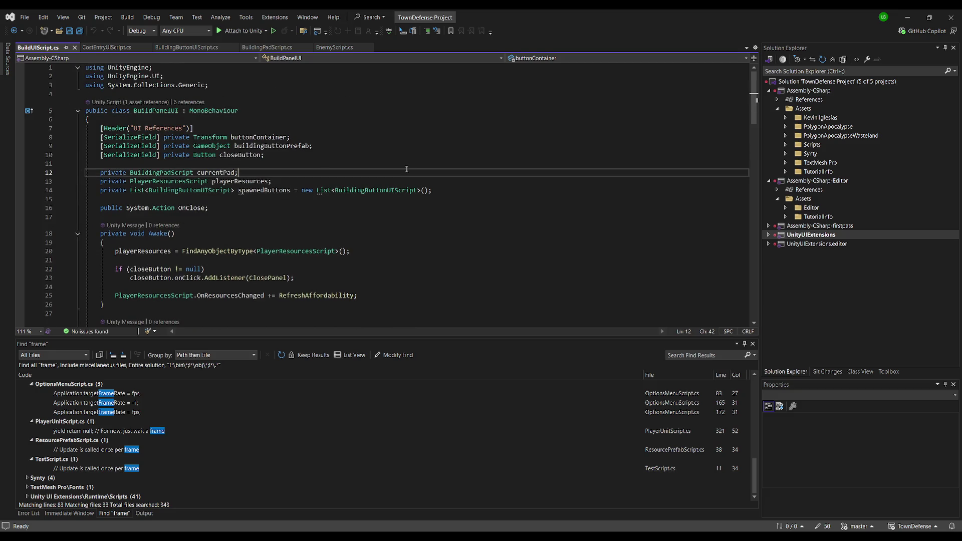
pyautogui.click(450, 242)
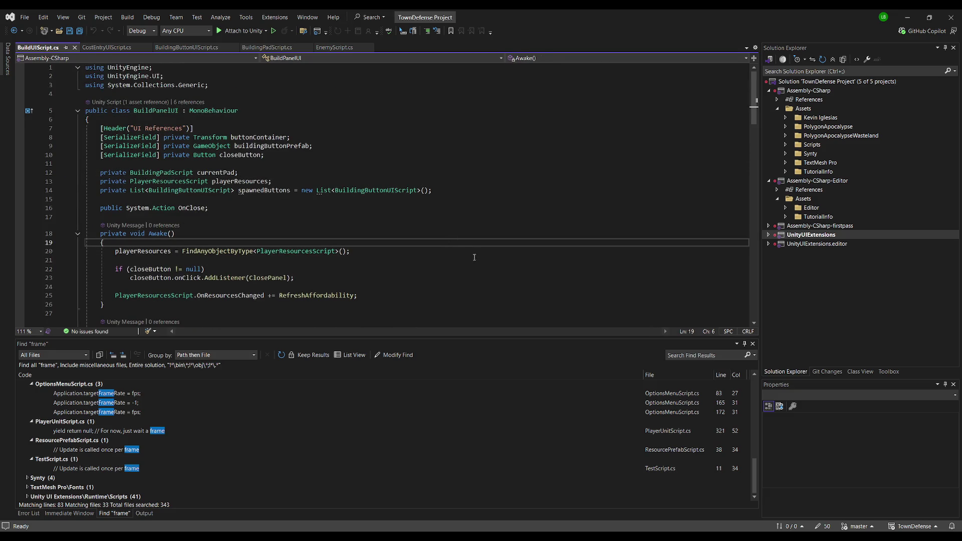
pyautogui.hotkey('ctrl', 'a')
pyautogui.hotkey('alt', 'Tab')
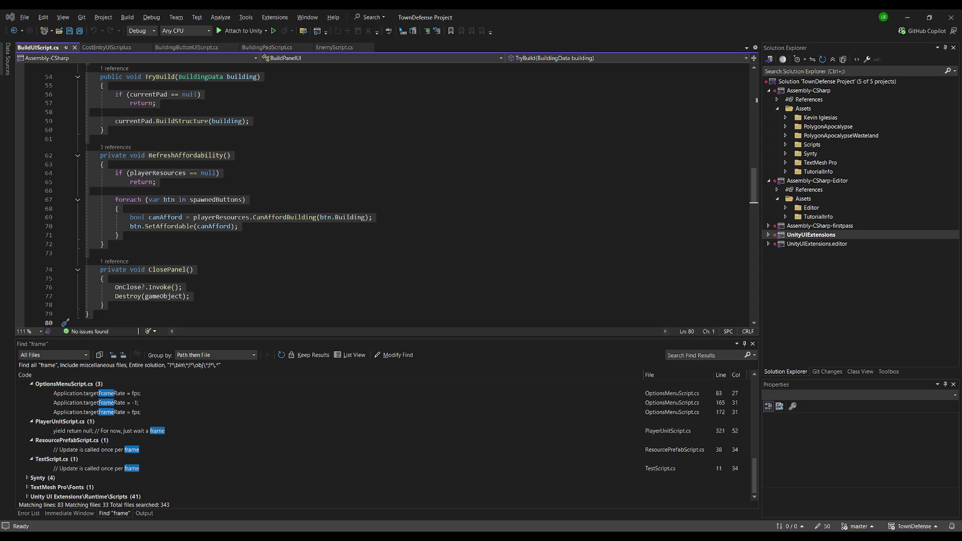
pyautogui.hotkey('alt', 'Tab')
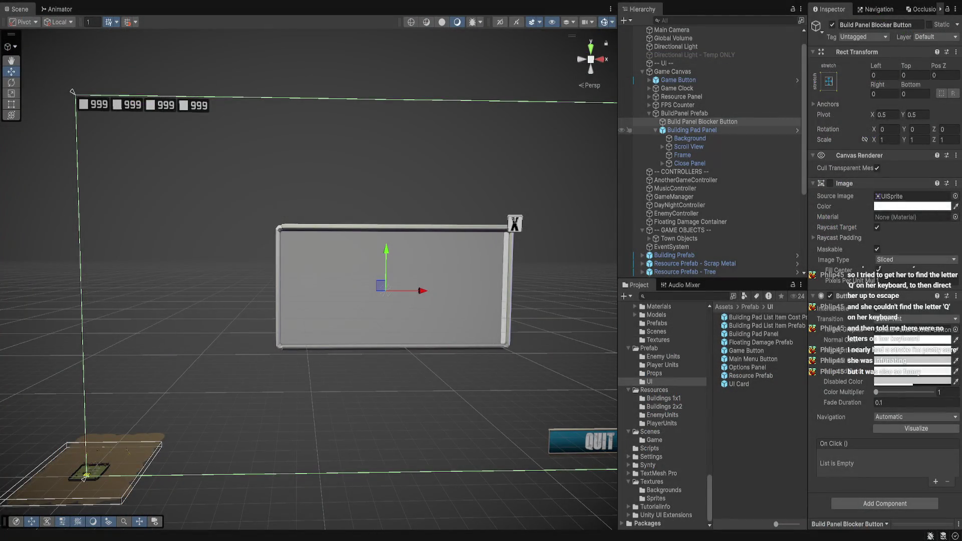
# Add an On Click entry targeting Building Pad Panel, then select 'private' on ClosePanel in Visual Studio.
pyautogui.click(935, 482)
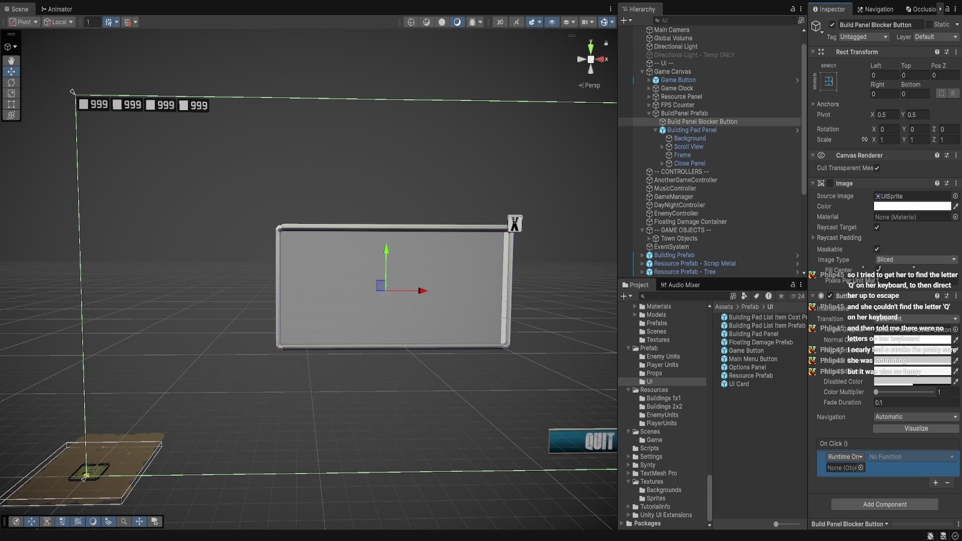
pyautogui.moveTo(702, 121); pyautogui.dragTo(845, 467)
pyautogui.moveTo(692, 130); pyautogui.dragTo(845, 467)
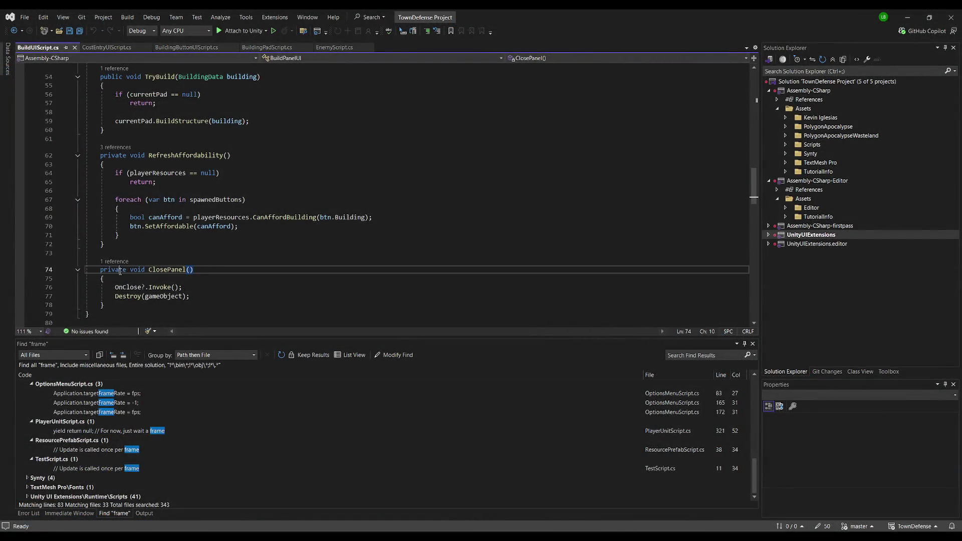
pyautogui.doubleClick(119, 270)
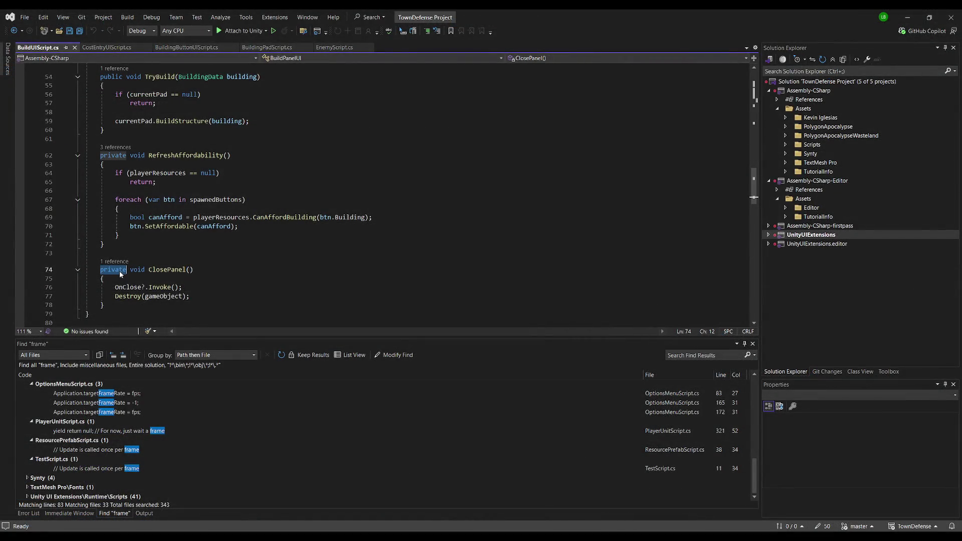
# Change the ClosePanel method's access modifier from private to public.
pyautogui.write('public')
pyautogui.click(240, 245)
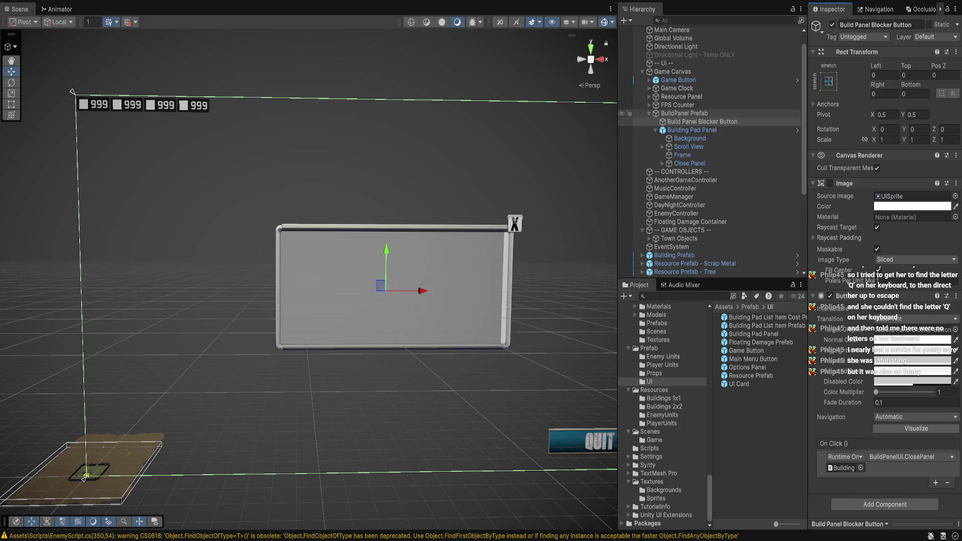
# Open BuildPanel Prefab in Prefab Mode, save it, and return to the Game scene.
pyautogui.click(684, 114)
pyautogui.click(753, 333)
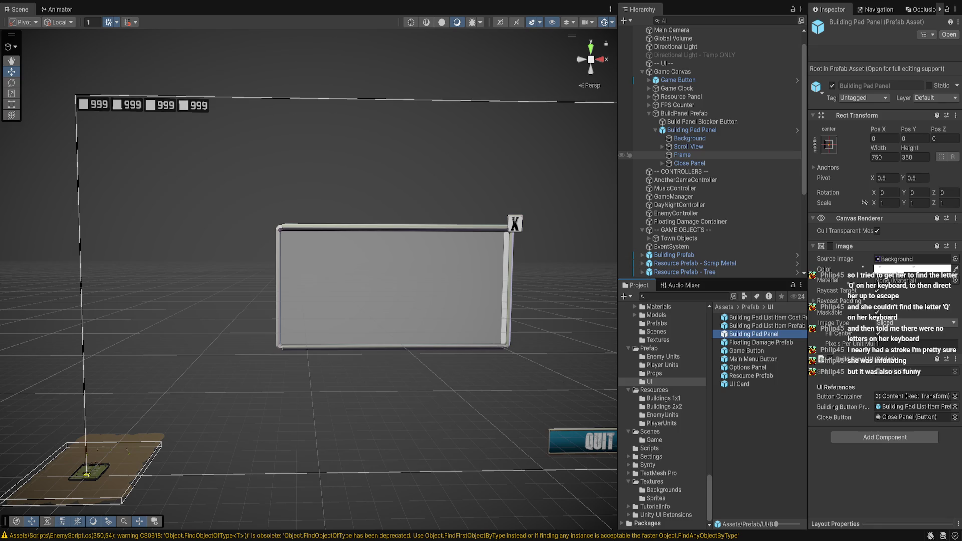
pyautogui.hotkey('ctrl', 'z')
pyautogui.hotkey('ctrl', 'z')
pyautogui.hotkey('ctrl', 'z')
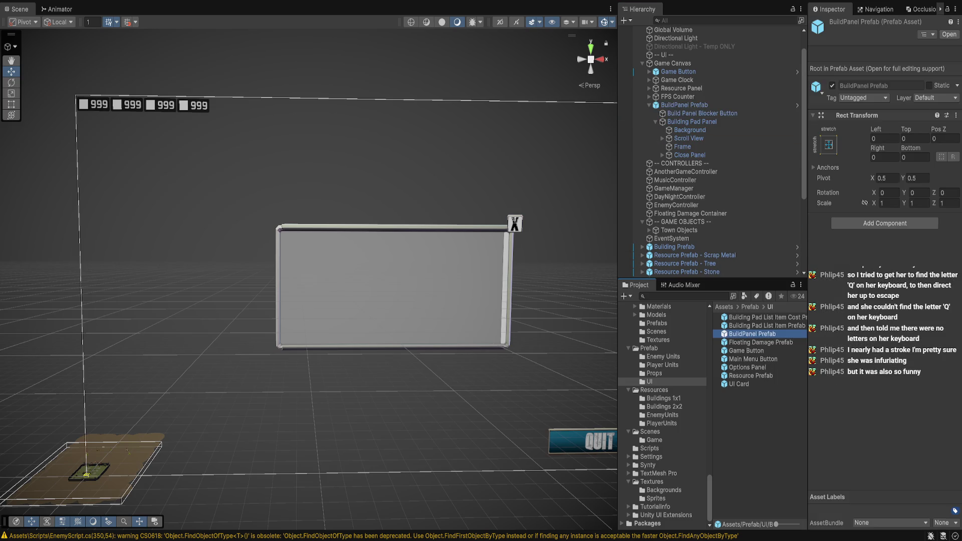
pyautogui.doubleClick(753, 333)
pyautogui.click(692, 69)
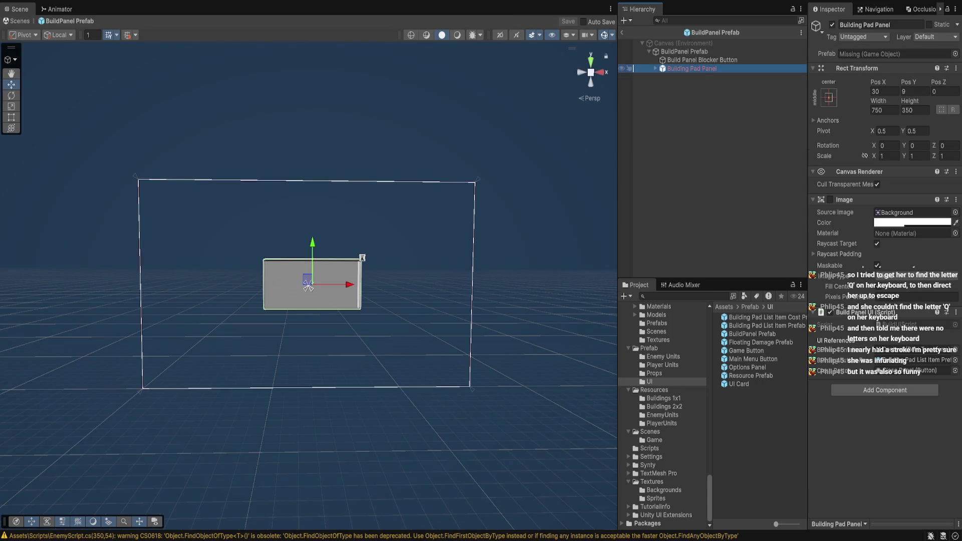
pyautogui.press('Right')
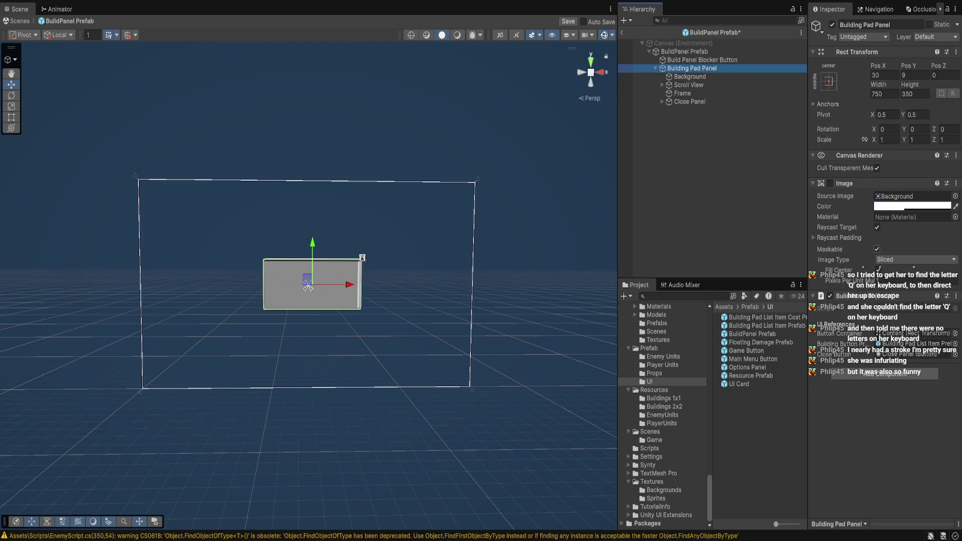
pyautogui.hotkey('ctrl', 's')
pyautogui.click(702, 60)
pyautogui.click(684, 51)
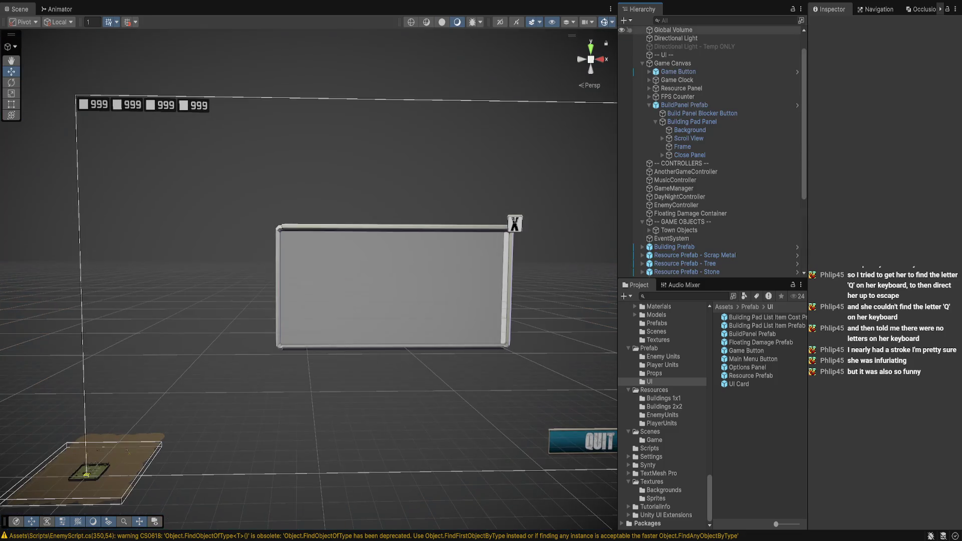
pyautogui.click(622, 32)
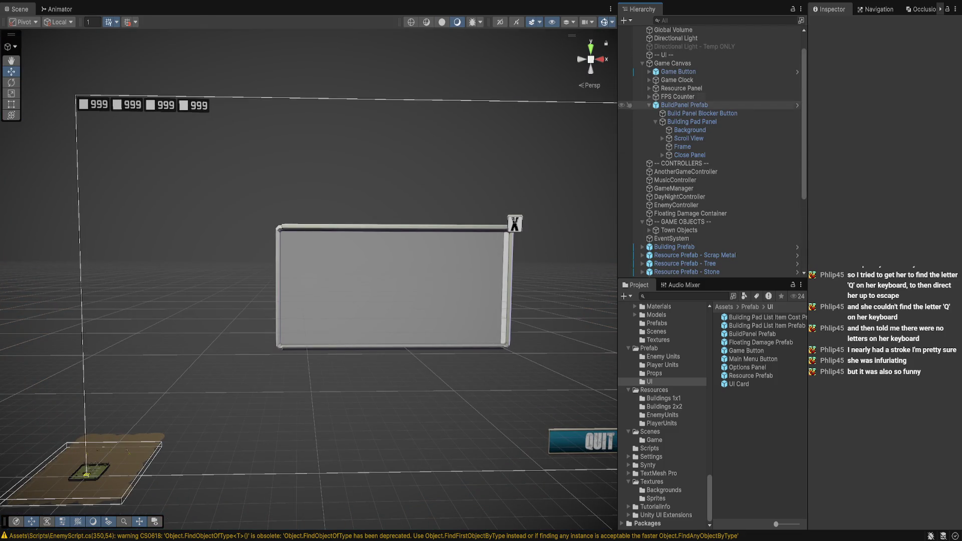
pyautogui.click(684, 105)
pyautogui.press('Delete')
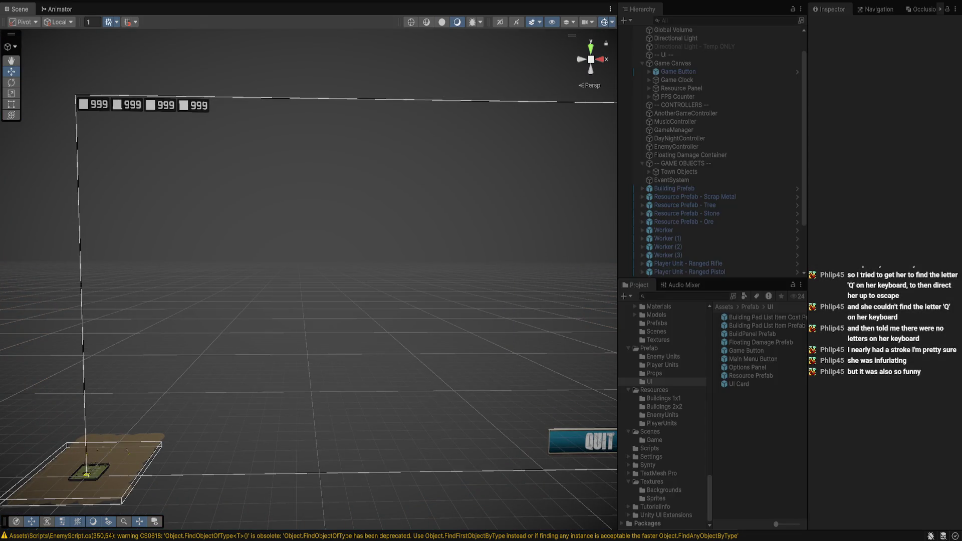
pyautogui.hotkey('ctrl', 'p')
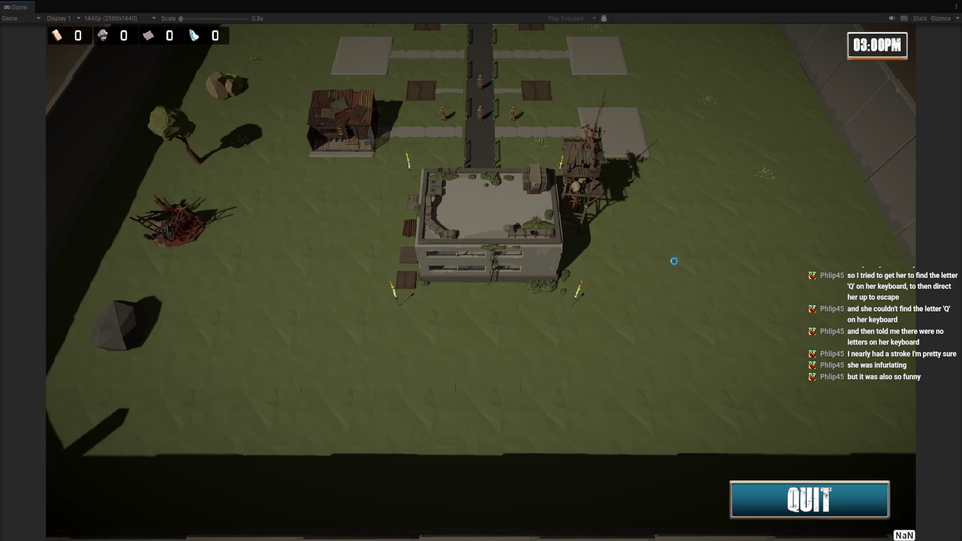
pyautogui.scroll(3, 672, 268)
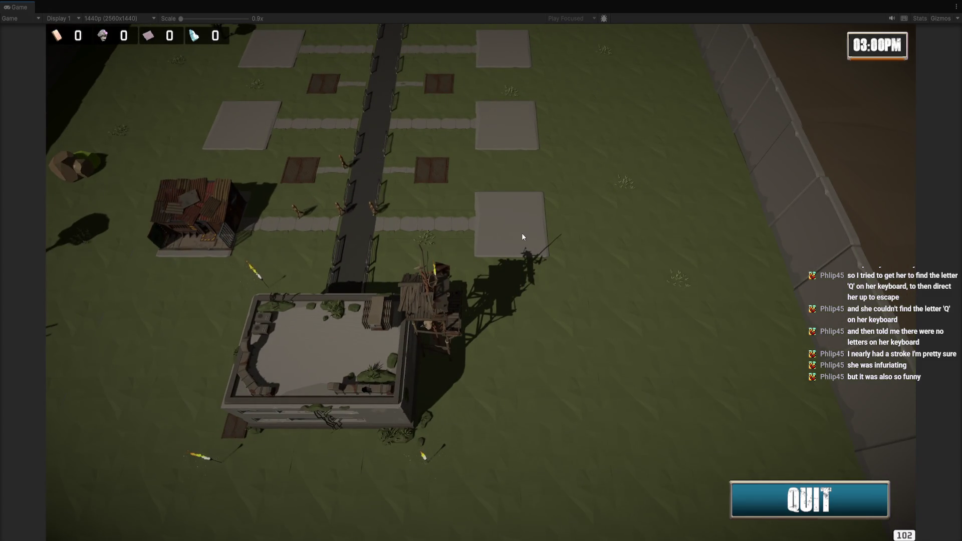
pyautogui.scroll(-2, 576, 301)
pyautogui.scroll(-2, 557, 326)
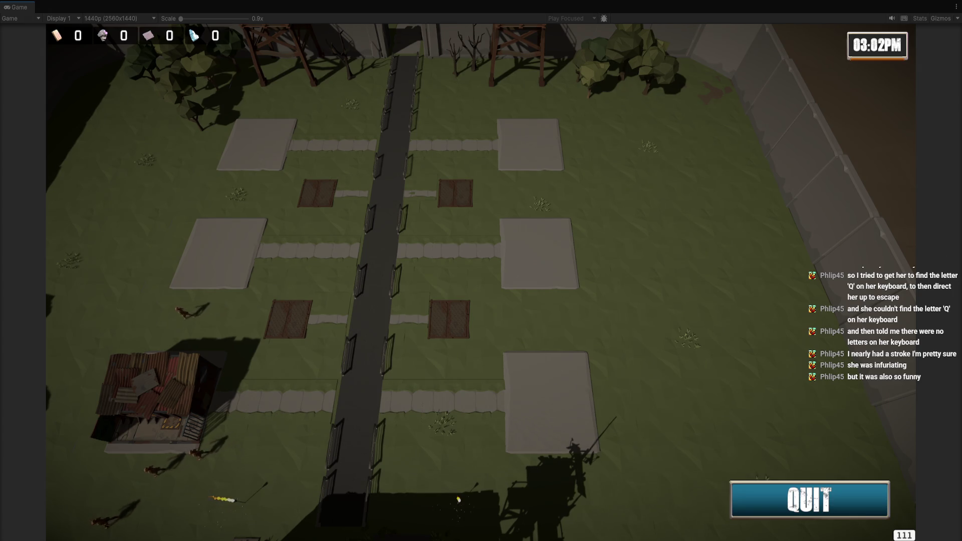
pyautogui.hotkey('ctrl', 'p')
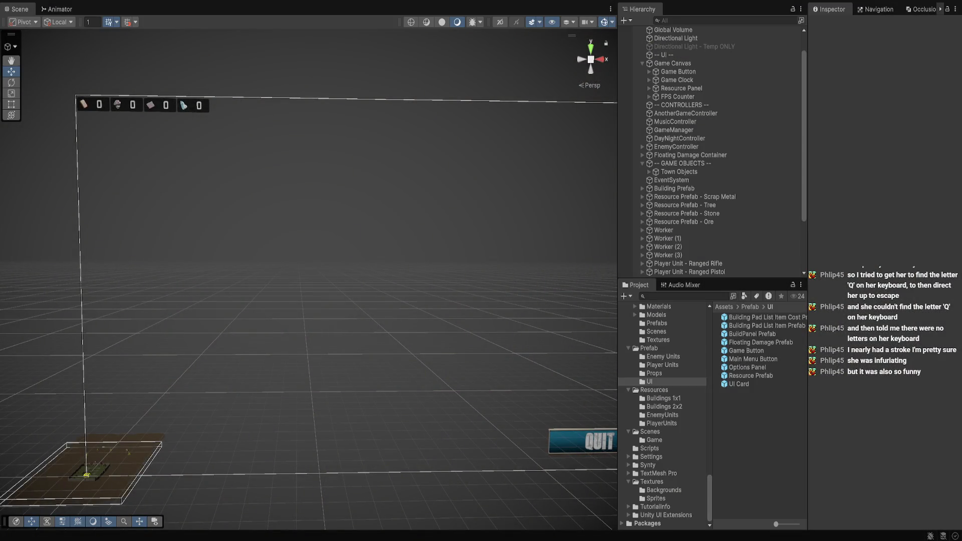
pyautogui.scroll(-3, 701, 188)
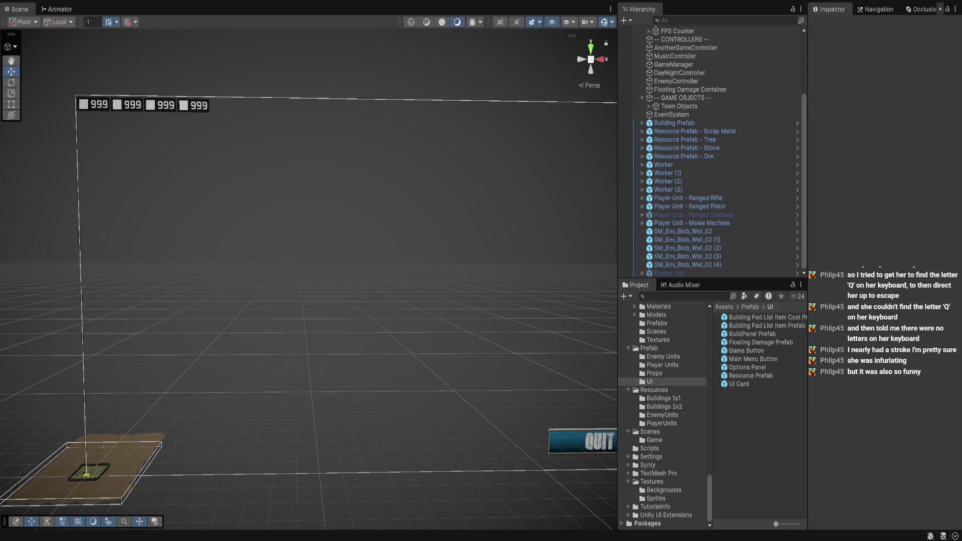
pyautogui.click(88, 472)
# Assign BuildPanel Prefab to the Build Panel Prefab field of 2x2 Platform (2) through (5).
pyautogui.press('f')
pyautogui.moveTo(300, 250); pyautogui.dragTo(300, 350)
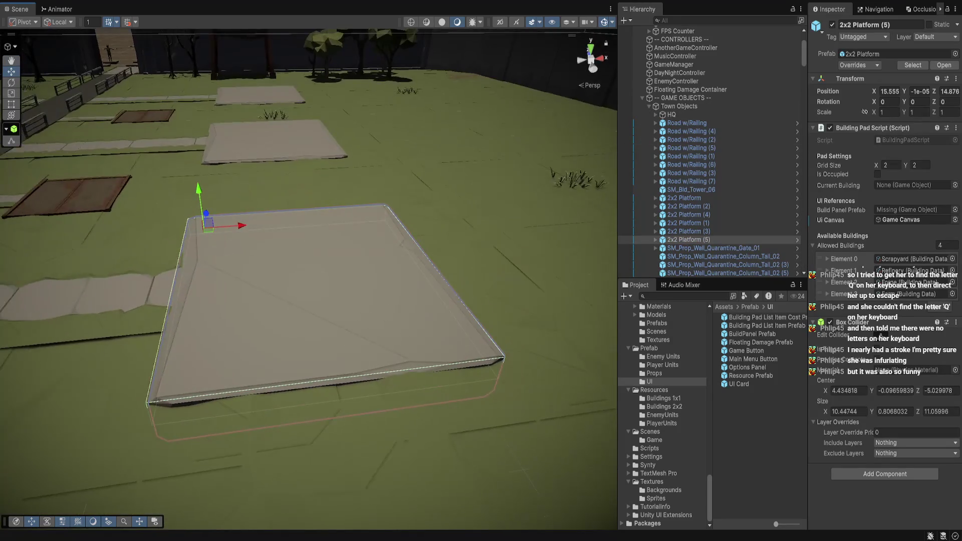
pyautogui.scroll(-3, 301, 300)
pyautogui.moveTo(301, 250); pyautogui.dragTo(300, 300)
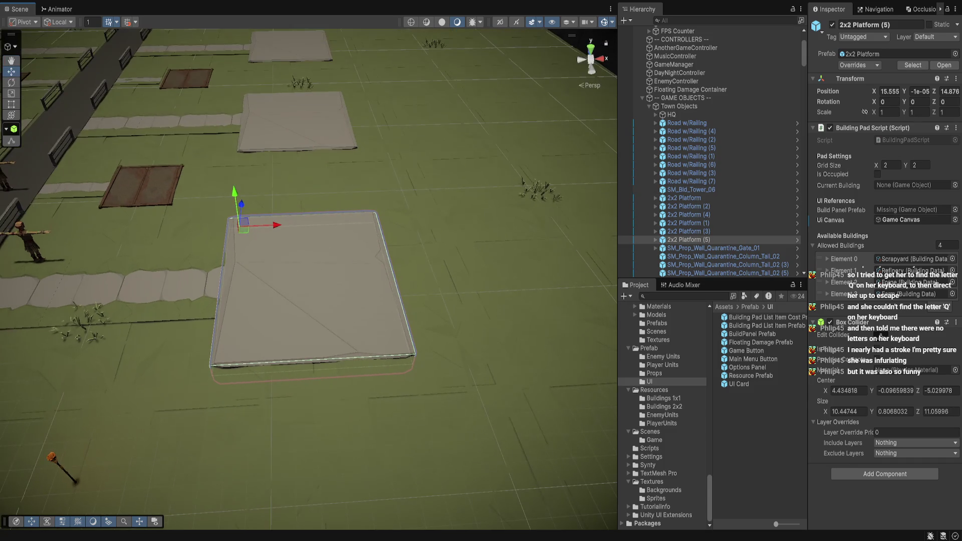
pyautogui.keyDown('shift'); pyautogui.click(689, 206); pyautogui.keyUp('shift')
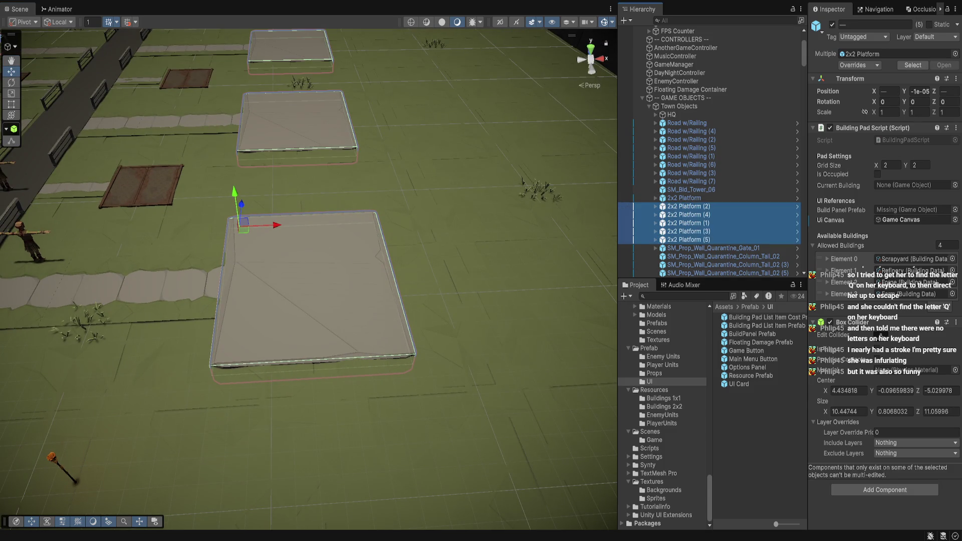
pyautogui.moveTo(752, 334); pyautogui.dragTo(907, 210)
pyautogui.scroll(-10, 702, 208)
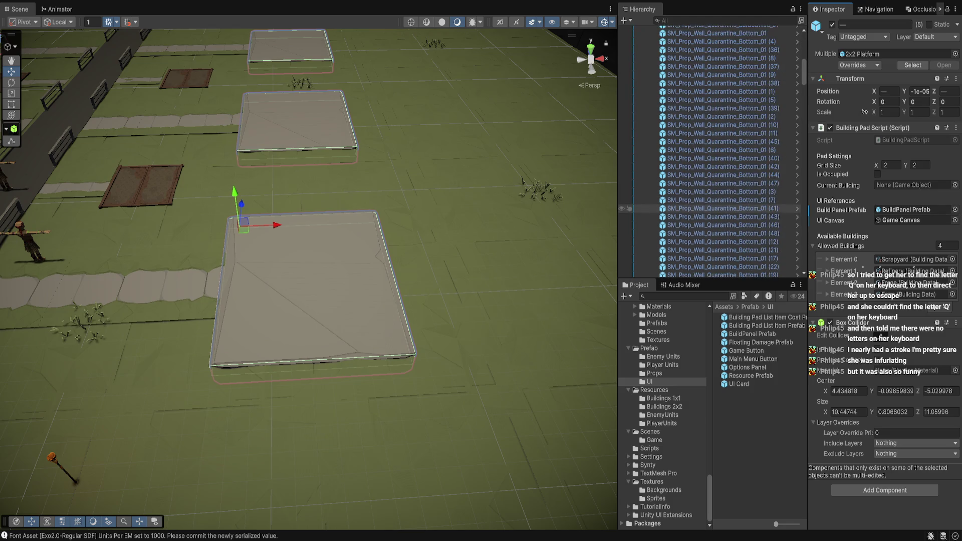
pyautogui.scroll(-15, 702, 208)
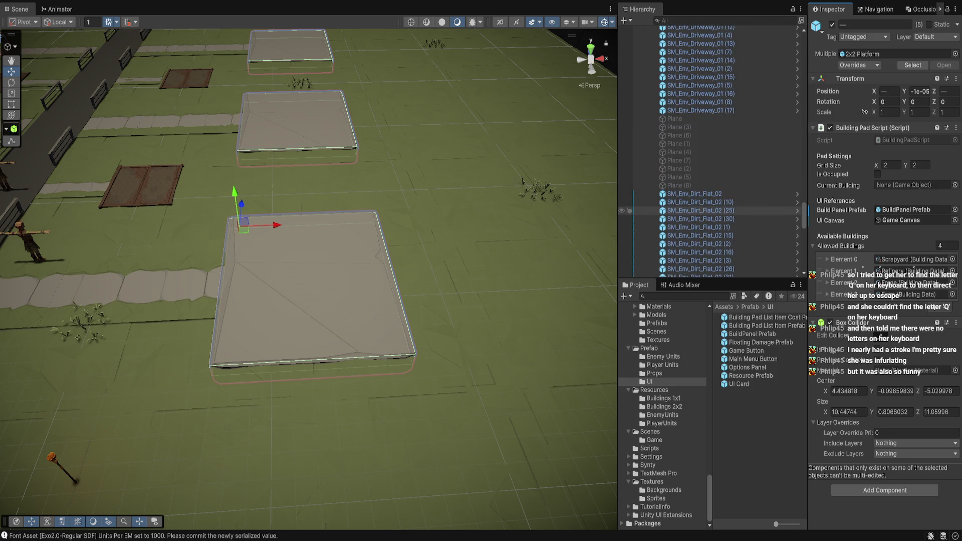
pyautogui.scroll(-5, 701, 211)
# Assign BuildPanel Prefab to the four 1x1 Platform pads.
pyautogui.click(688, 175)
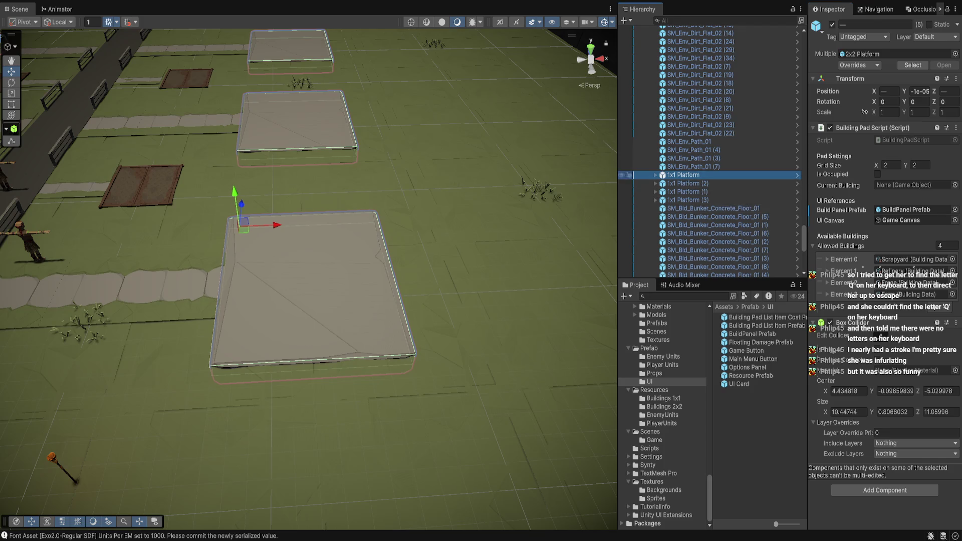
pyautogui.keyDown('shift'); pyautogui.click(688, 200); pyautogui.keyUp('shift')
pyautogui.scroll(2, 712, 201)
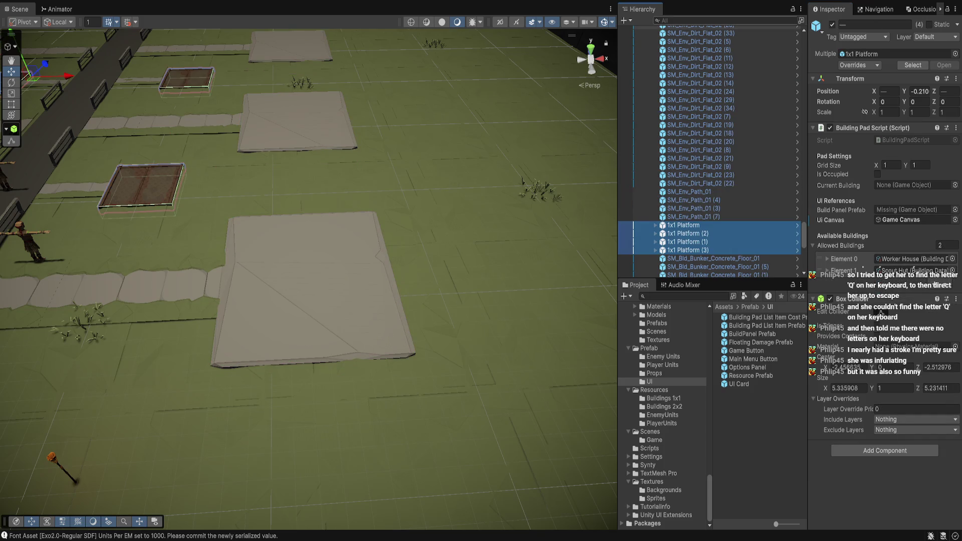
pyautogui.scroll(10, 712, 150)
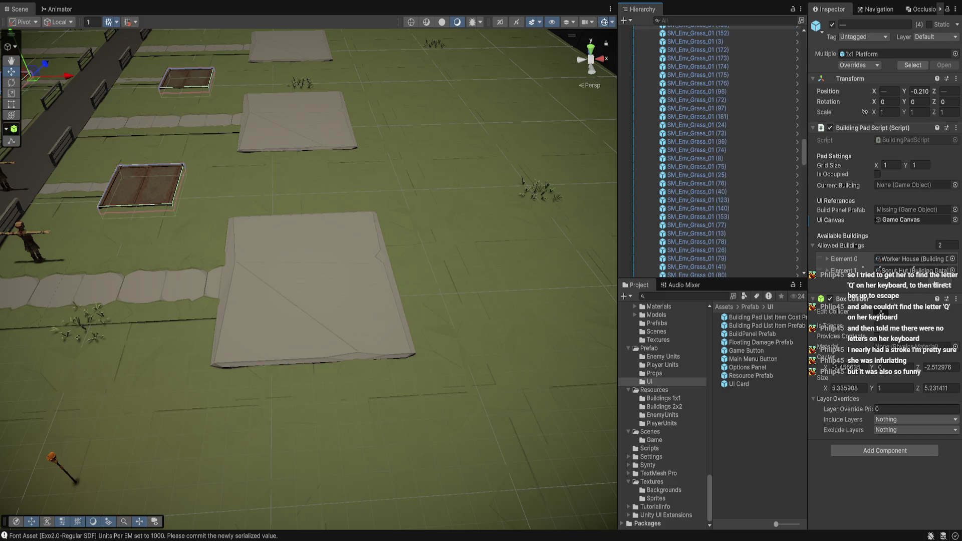
pyautogui.scroll(15, 712, 151)
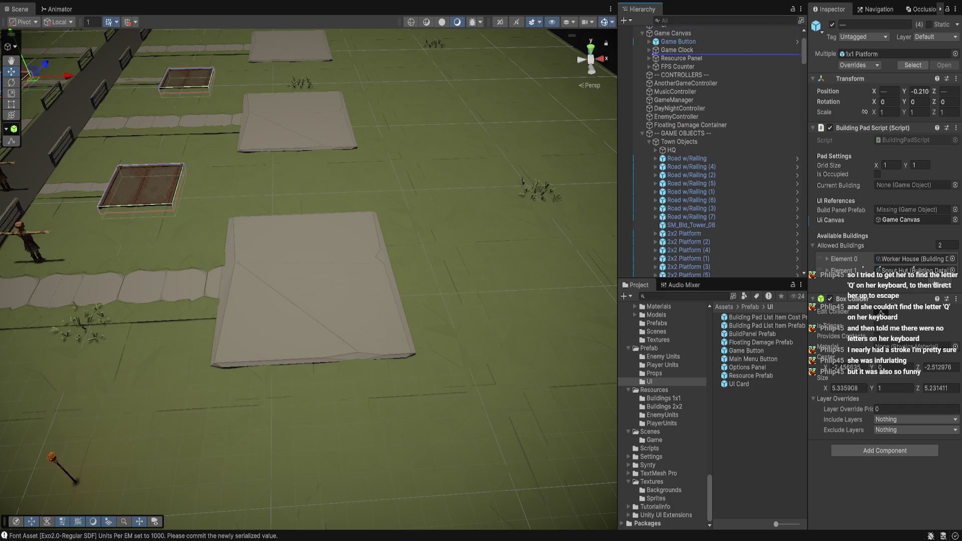
pyautogui.moveTo(732, 229); pyautogui.dragTo(732, 229)
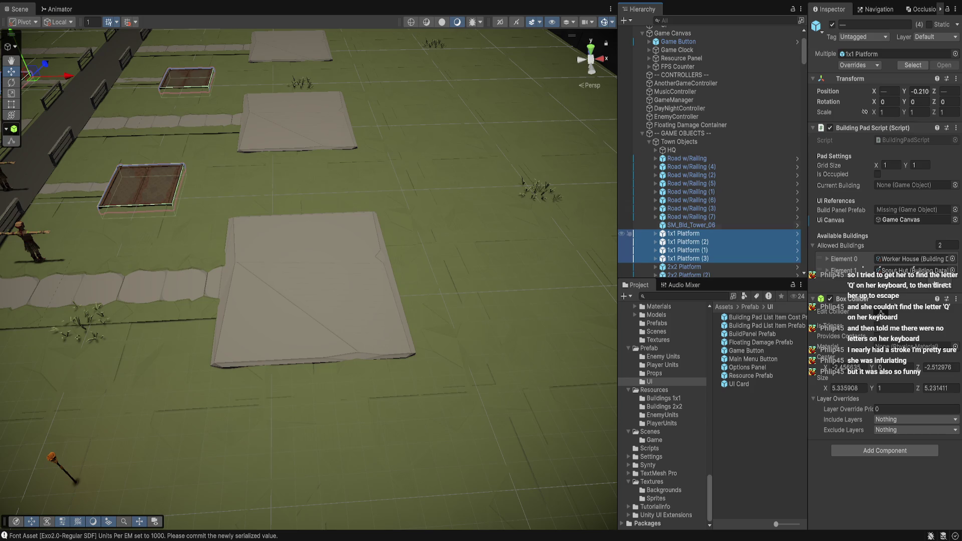
pyautogui.scroll(-3, 711, 150)
pyautogui.moveTo(753, 333)
pyautogui.mouseDown()
pyautogui.moveTo(802, 311)
pyautogui.moveTo(910, 209)
pyautogui.mouseUp()
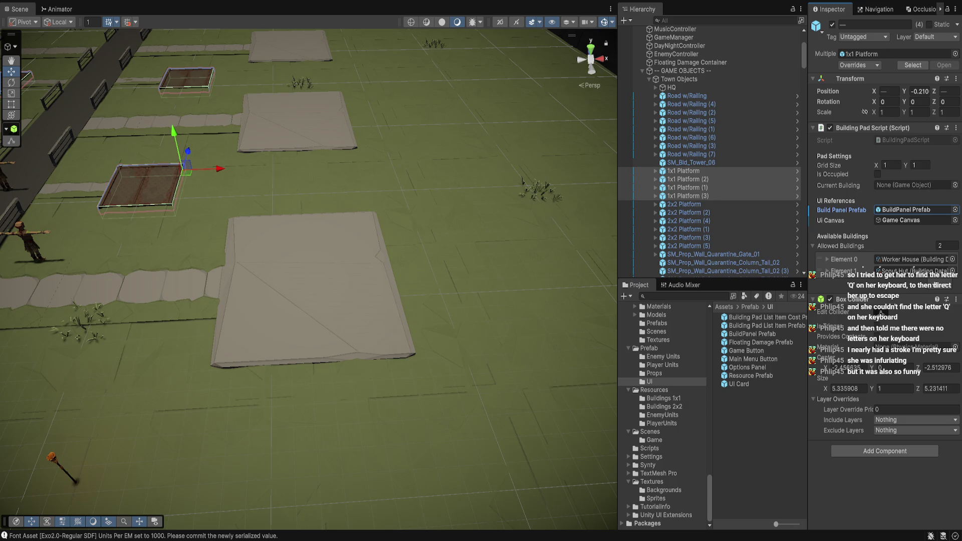
# Verify 2x2 Platform (2) references BuildPanel Prefab, then start the game.
pyautogui.click(684, 171)
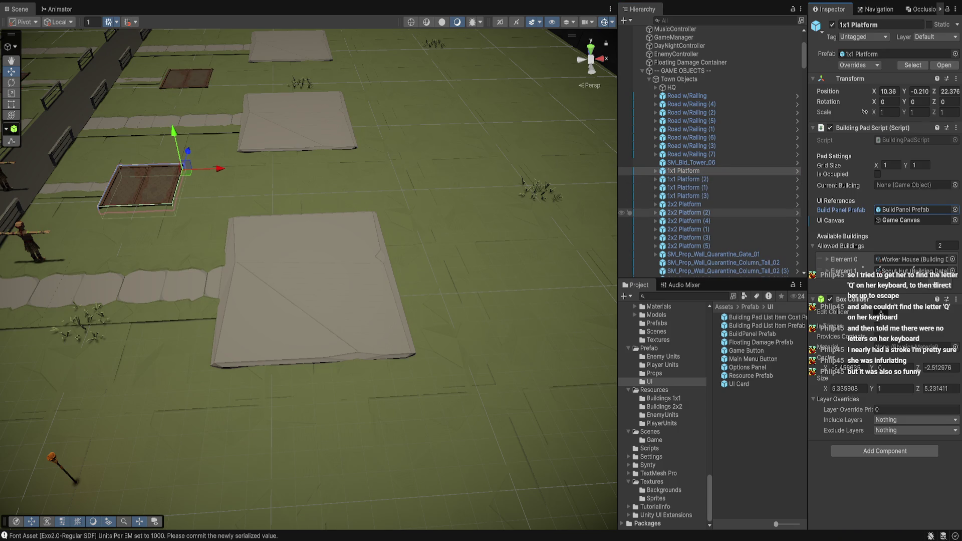
pyautogui.click(689, 213)
pyautogui.click(907, 210)
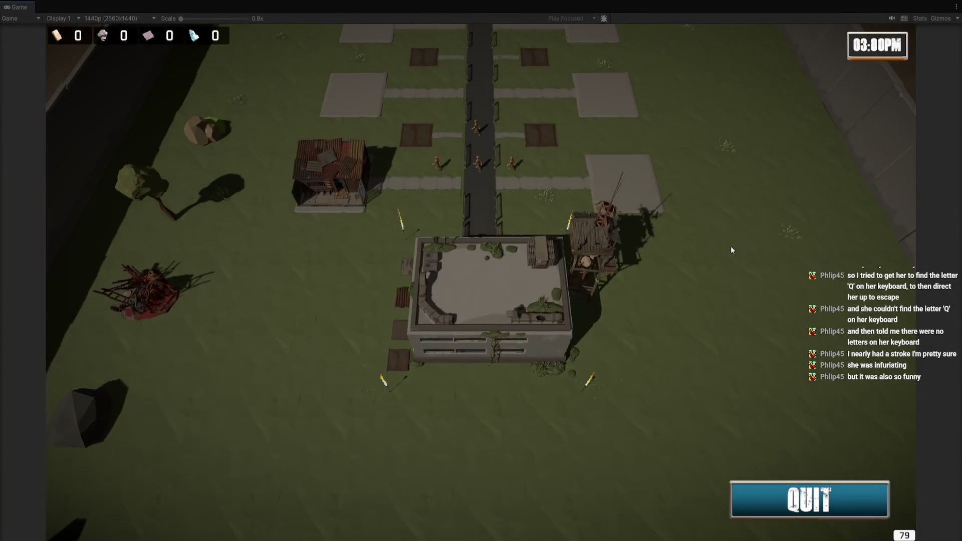
pyautogui.click(591, 290)
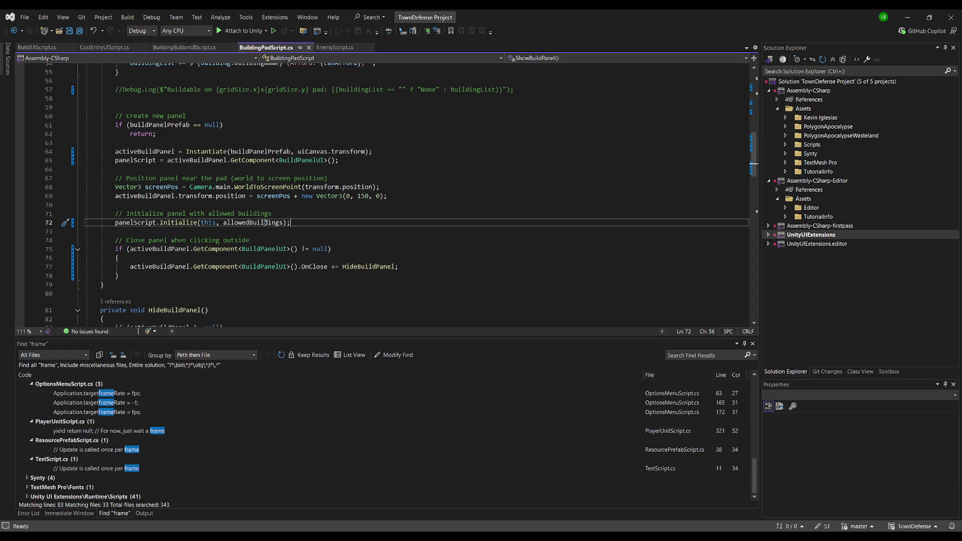
# Select allowedBuildings on line 72 of ShowBuildPanel in BuildingPadScript.cs.
pyautogui.doubleClick(266, 223)
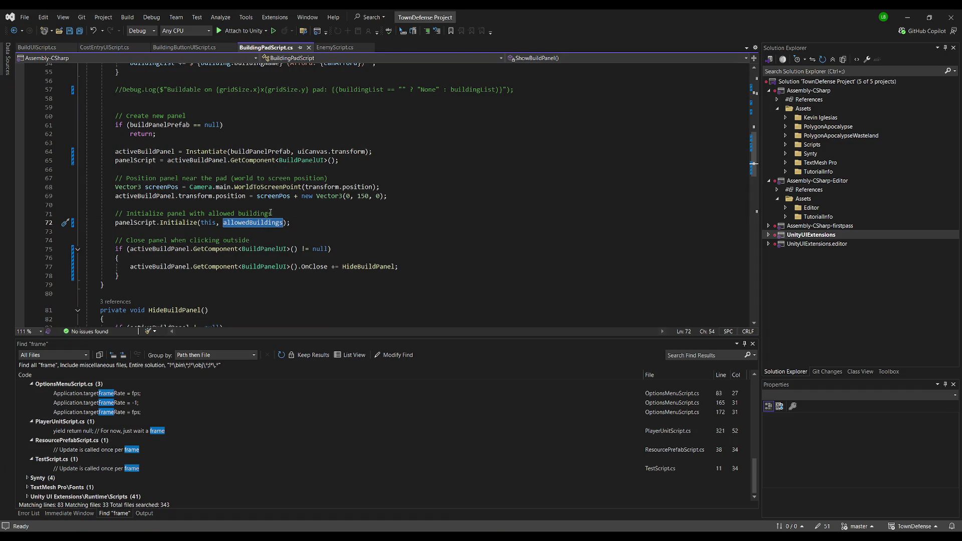
# Change GetComponent to GetComponentInChildren on line 65 and save the script.
pyautogui.doubleClick(136, 222)
pyautogui.scroll(3, 264, 215)
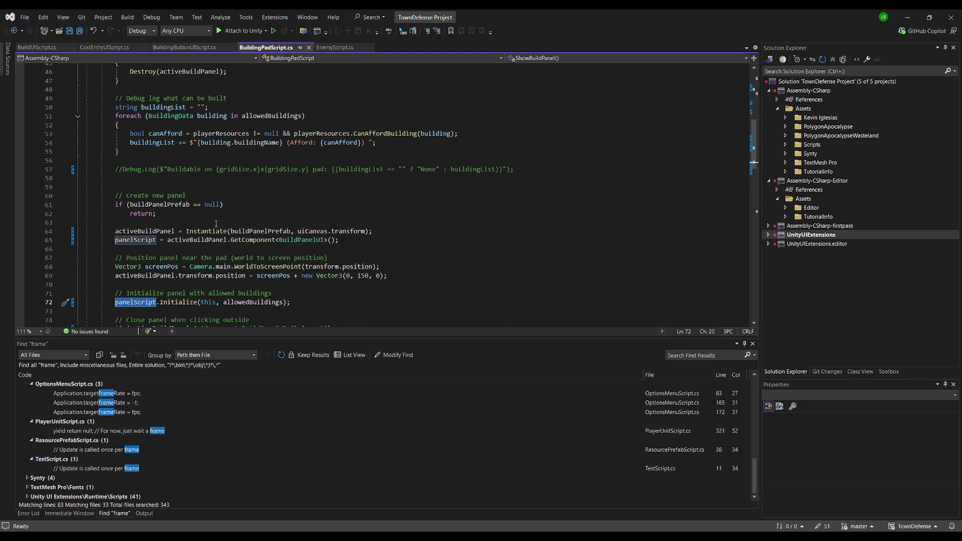
pyautogui.click(276, 240)
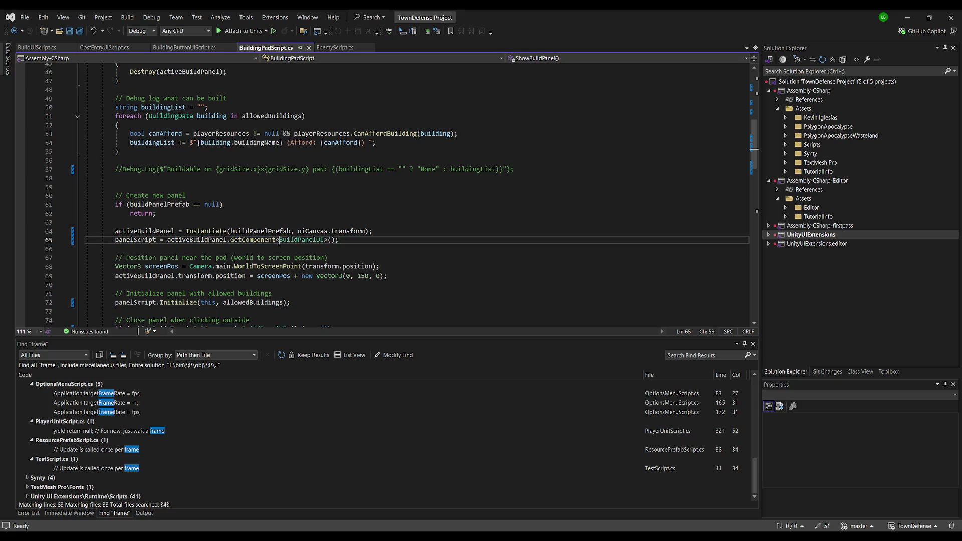
pyautogui.write('InChildren')
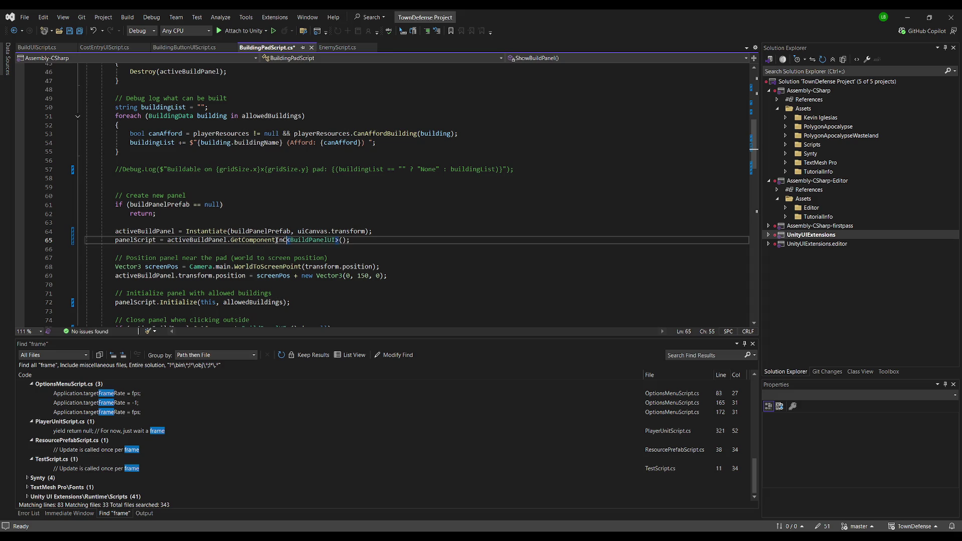
pyautogui.click(354, 195)
pyautogui.scroll(-2, 315, 223)
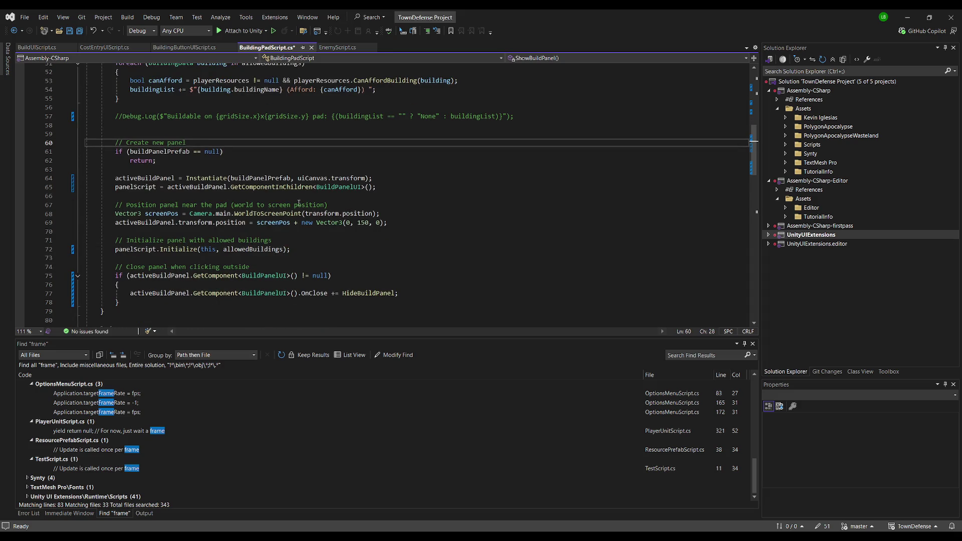
pyautogui.click(292, 186)
pyautogui.click(269, 269)
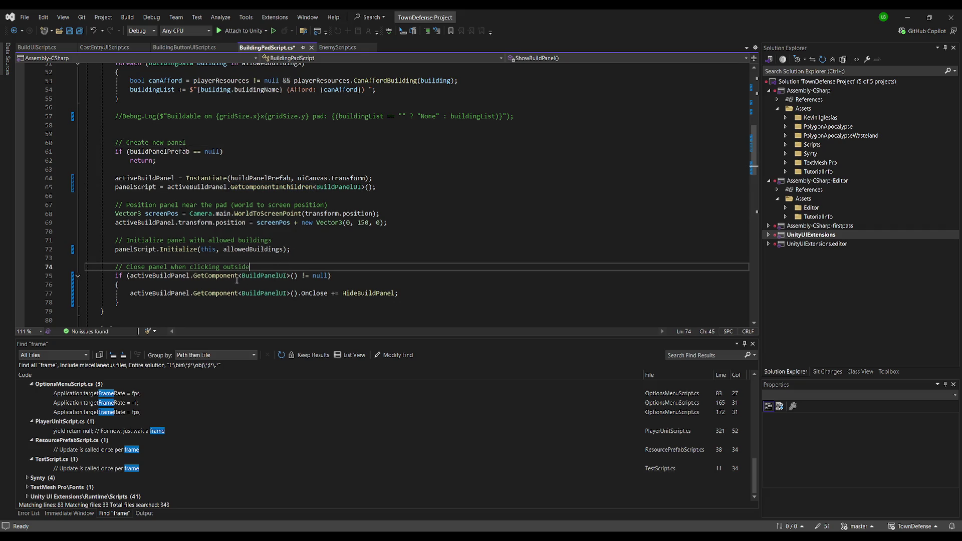
pyautogui.click(429, 195)
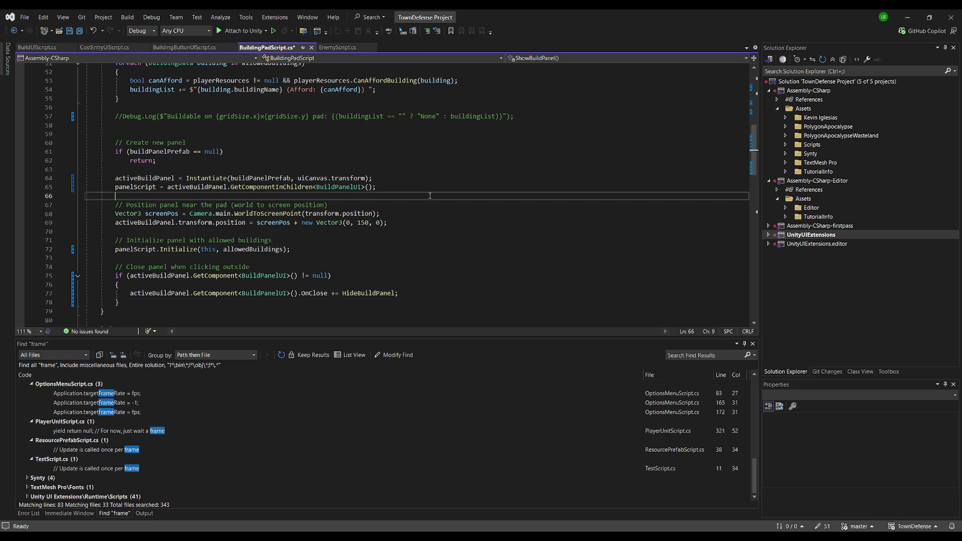
pyautogui.hotkey('ctrl', 's')
# Delete the close-when-clicking-outside code block and save BuildingPadScript.cs.
pyautogui.moveTo(113, 260)
pyautogui.mouseDown()
pyautogui.moveTo(115, 271)
pyautogui.moveTo(189, 300)
pyautogui.mouseUp()
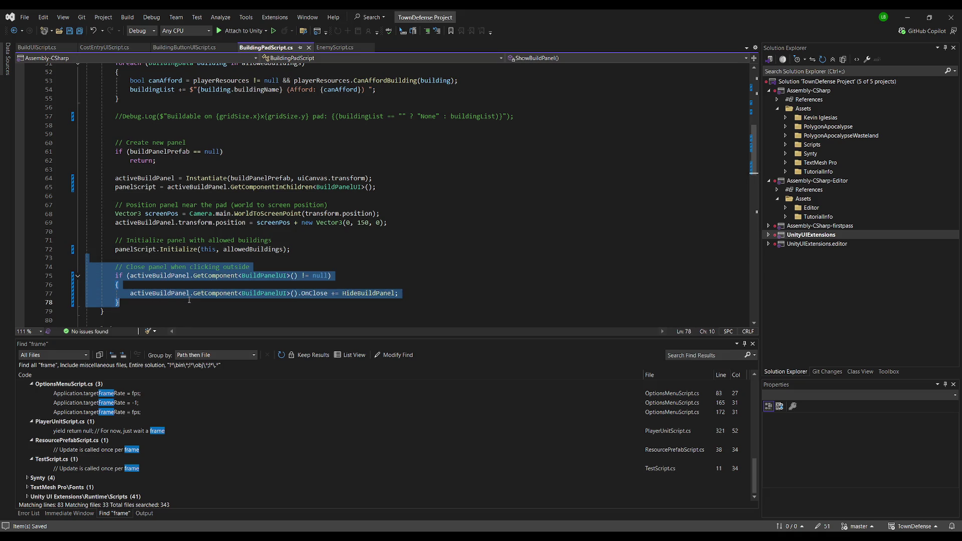
pyautogui.press('Delete')
pyautogui.press('Delete')
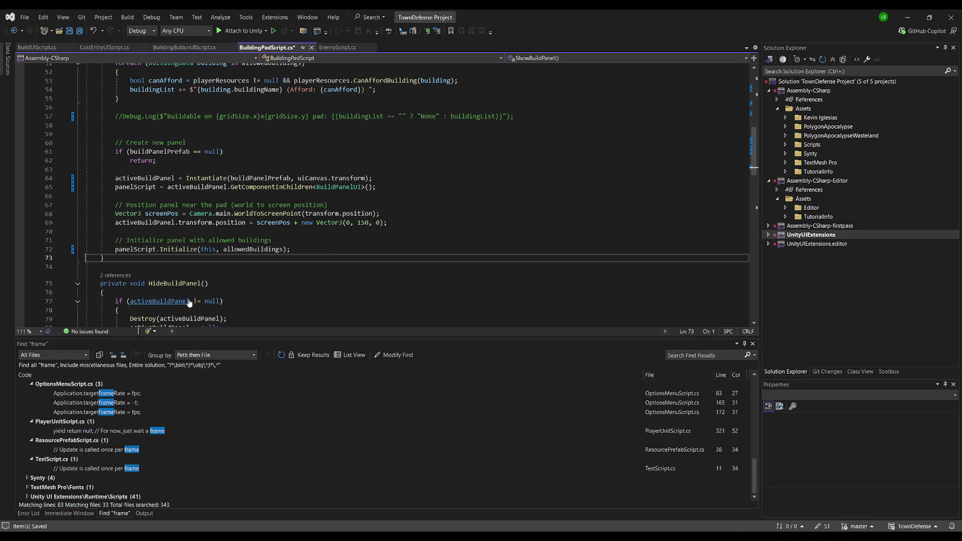
pyautogui.hotkey('ctrl', 's')
pyautogui.scroll(-4, 352, 221)
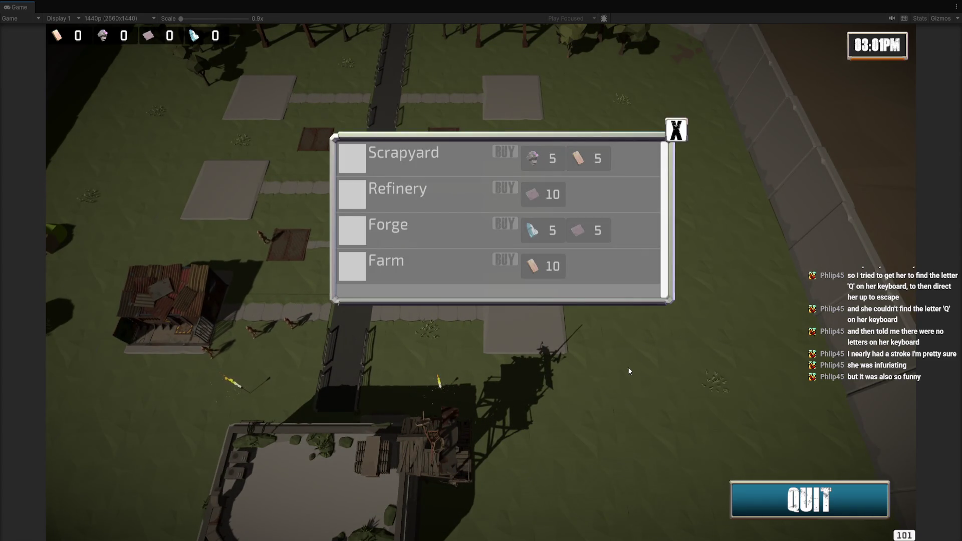
# Open build panels over pads, close them with their X buttons, then open another.
pyautogui.click(293, 317)
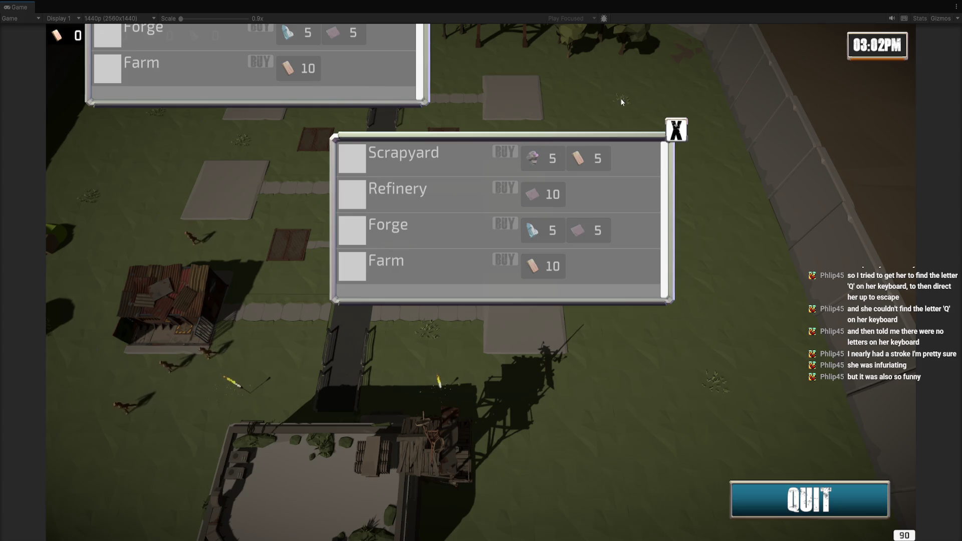
pyautogui.click(675, 132)
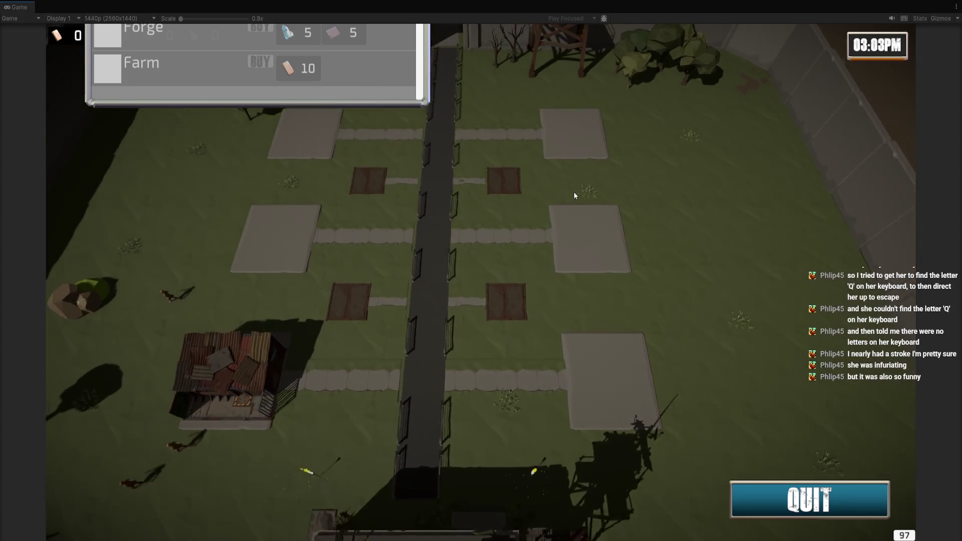
pyautogui.click(455, 32)
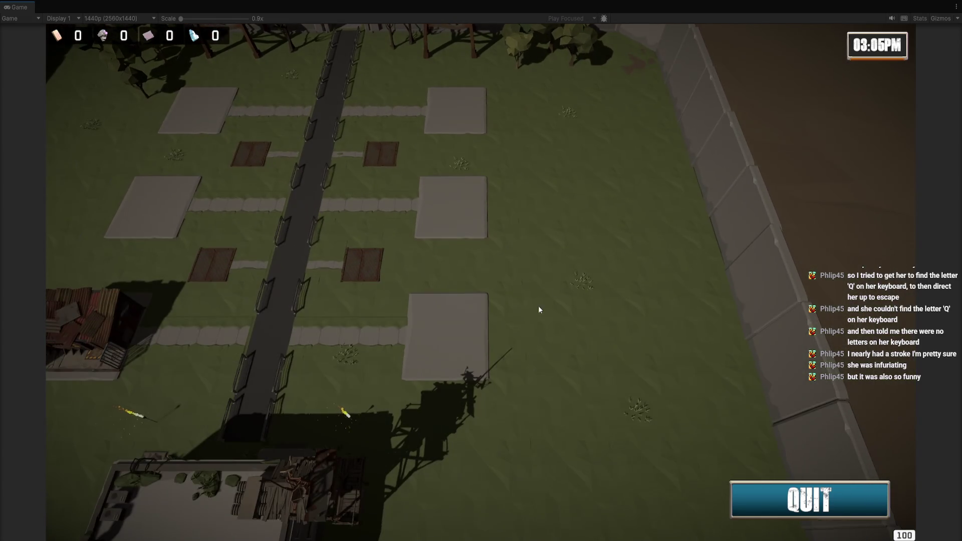
pyautogui.click(464, 321)
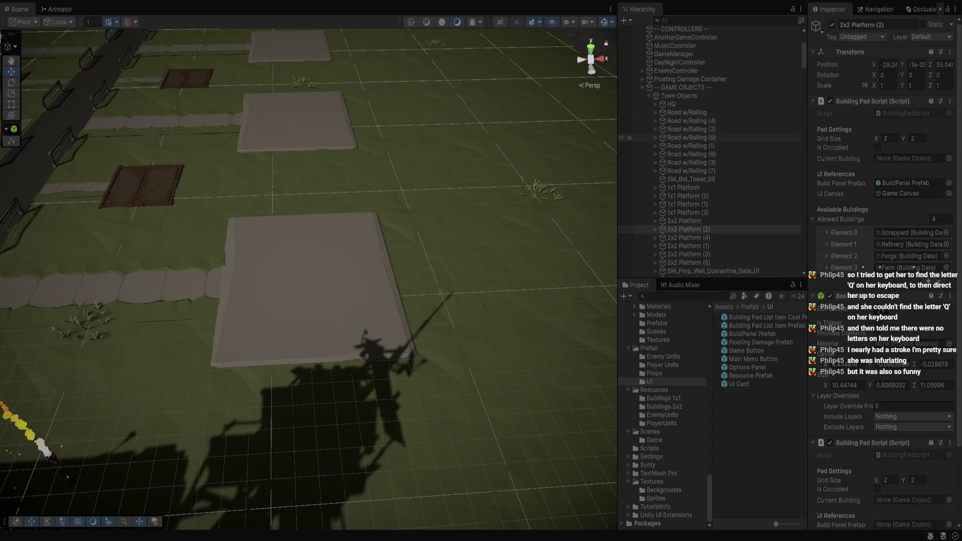
# Frame the spawned BuildPanel Prefab(Clone) in the scene and delete the extra duplicate clone.
pyautogui.click(694, 106)
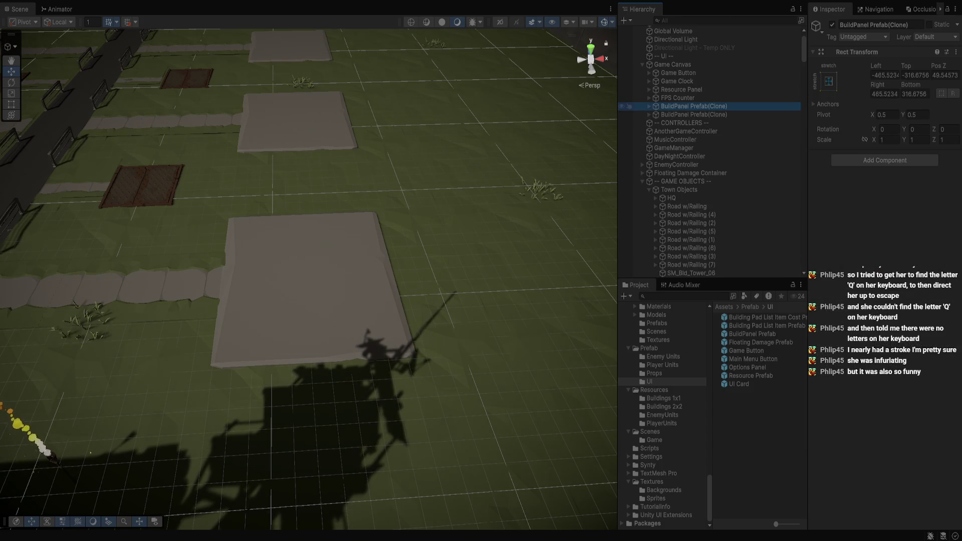
pyautogui.click(650, 106)
pyautogui.press('f')
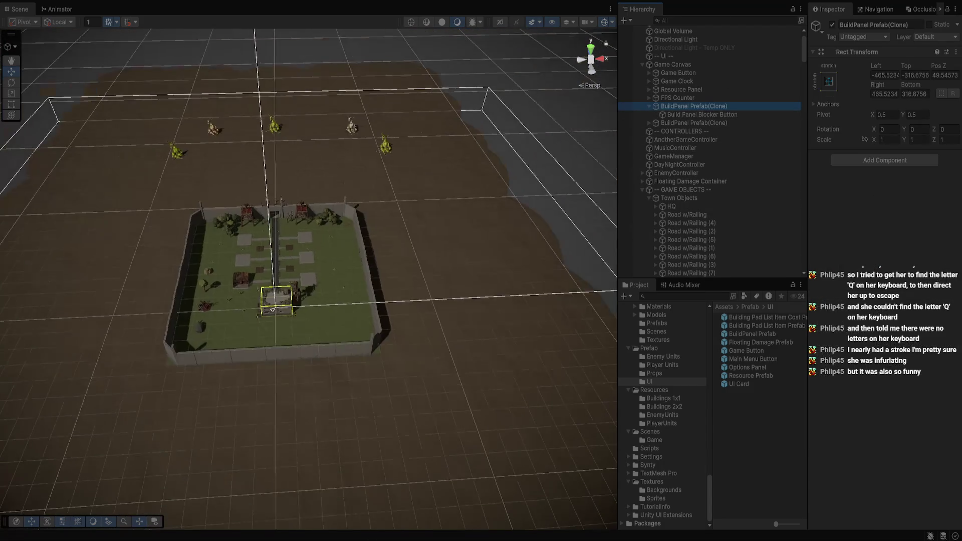
pyautogui.moveTo(291, 292); pyautogui.dragTo(507, 315)
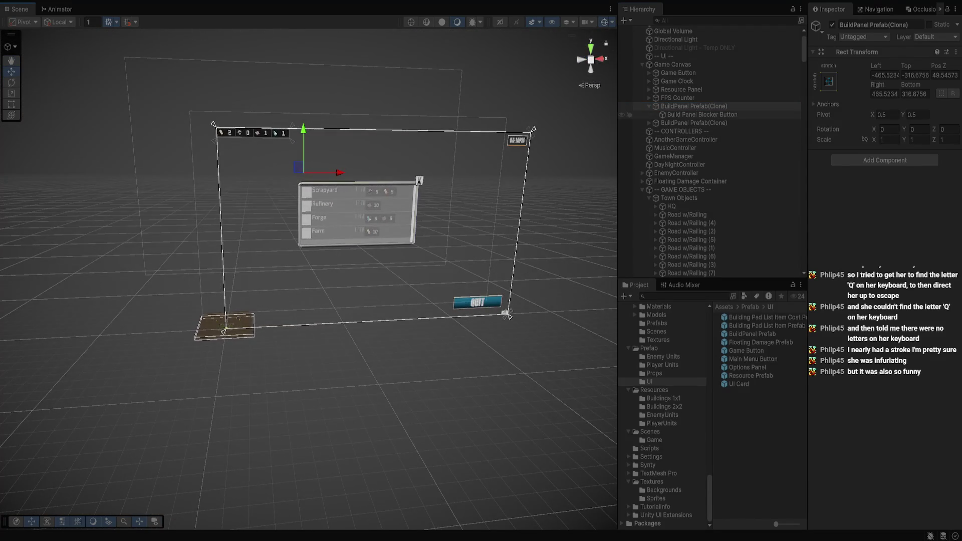
pyautogui.click(694, 122)
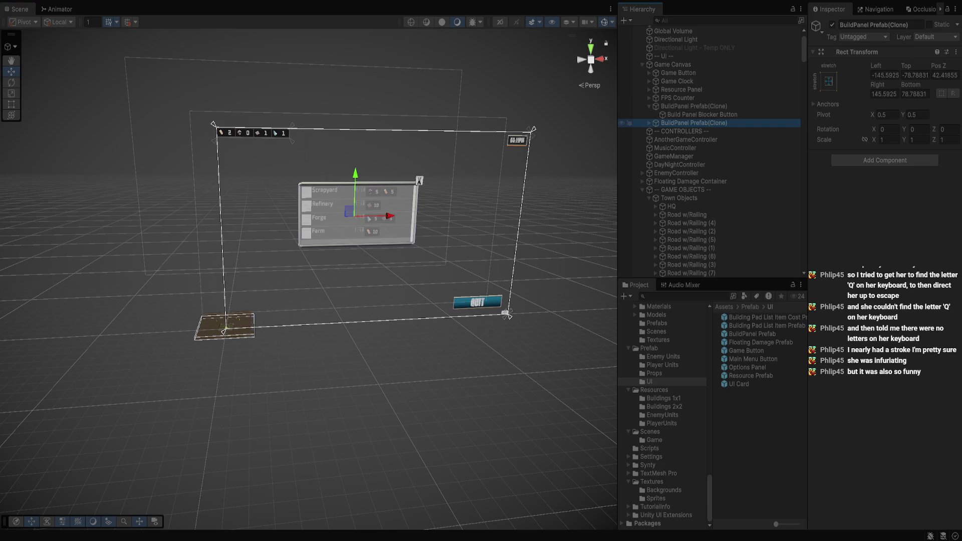
pyautogui.click(694, 106)
pyautogui.press('Delete')
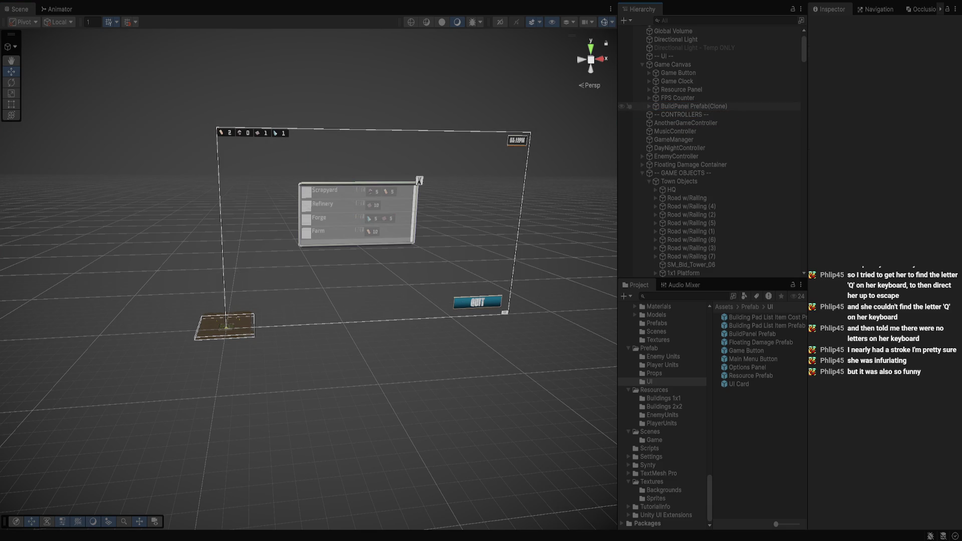
# Inspect the remaining clone's blocker button and its Building Pad Panel children.
pyautogui.click(506, 315)
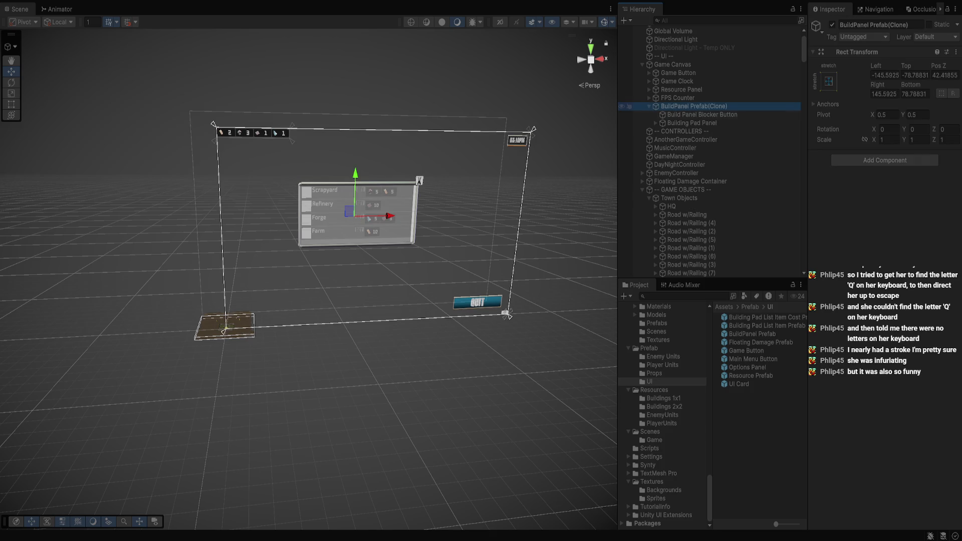
pyautogui.click(506, 315)
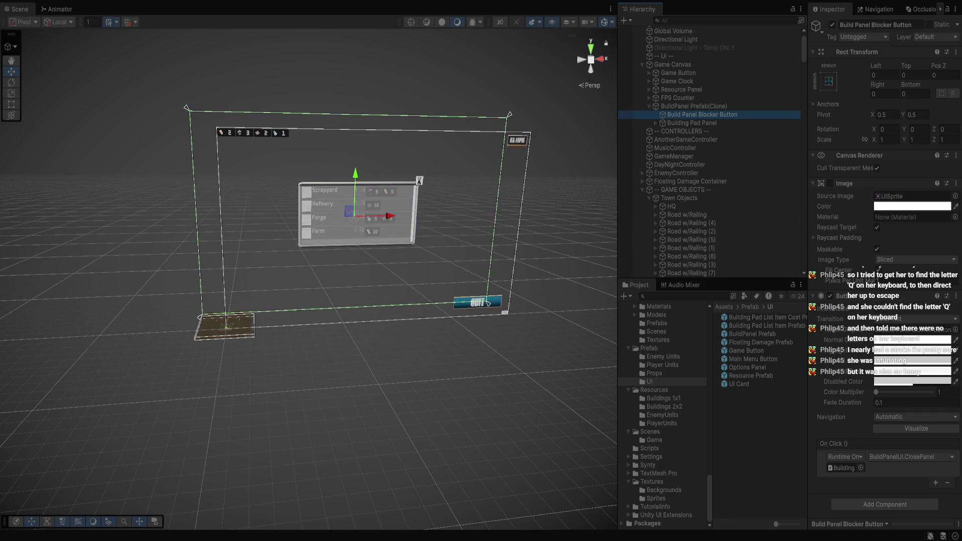
pyautogui.click(692, 123)
pyautogui.click(656, 123)
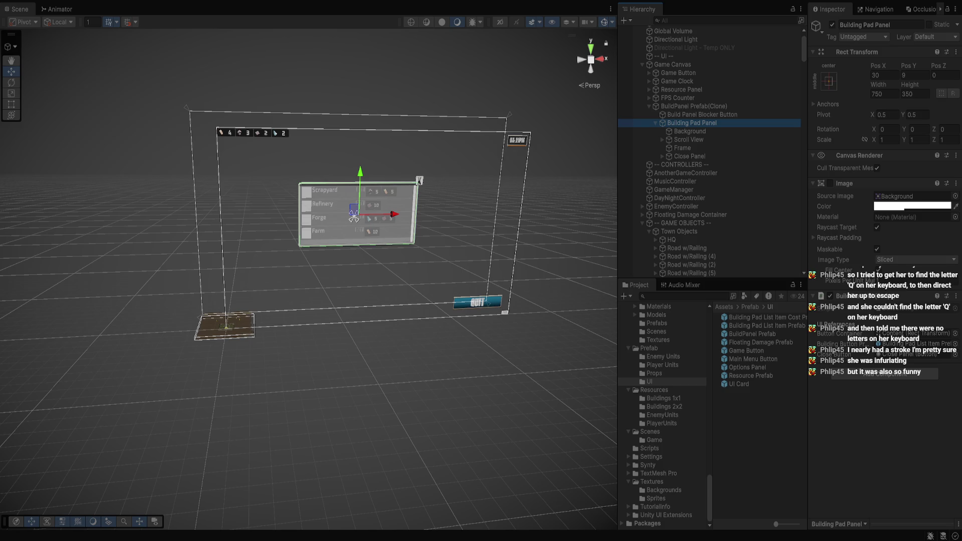
# Stop Play mode and open the BuildPanel Prefab asset for editing.
pyautogui.hotkey('ctrl', 'p')
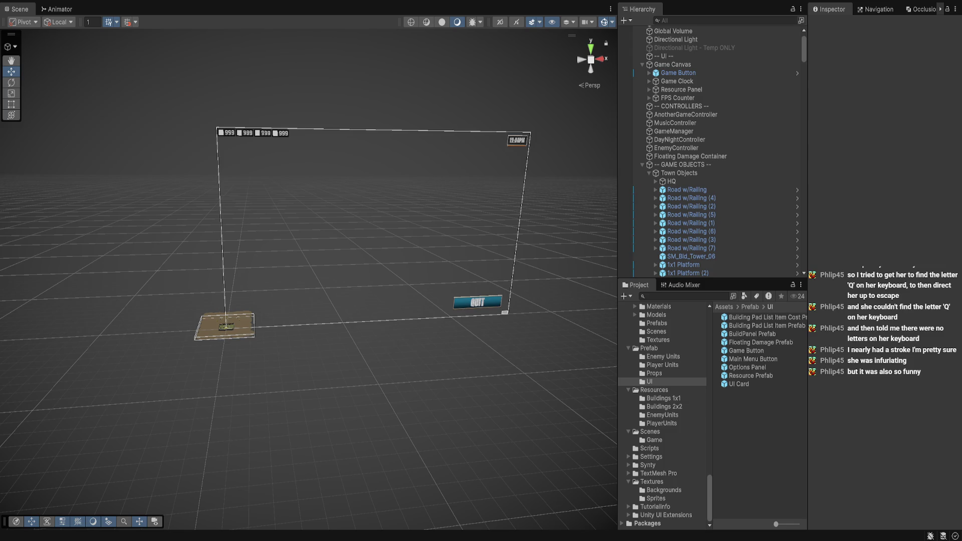
pyautogui.click(752, 334)
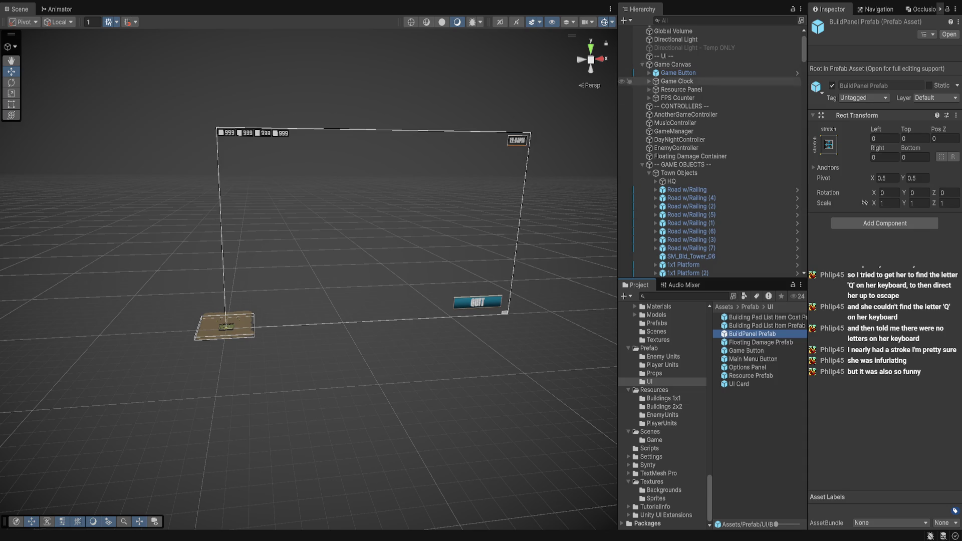
pyautogui.press('Return')
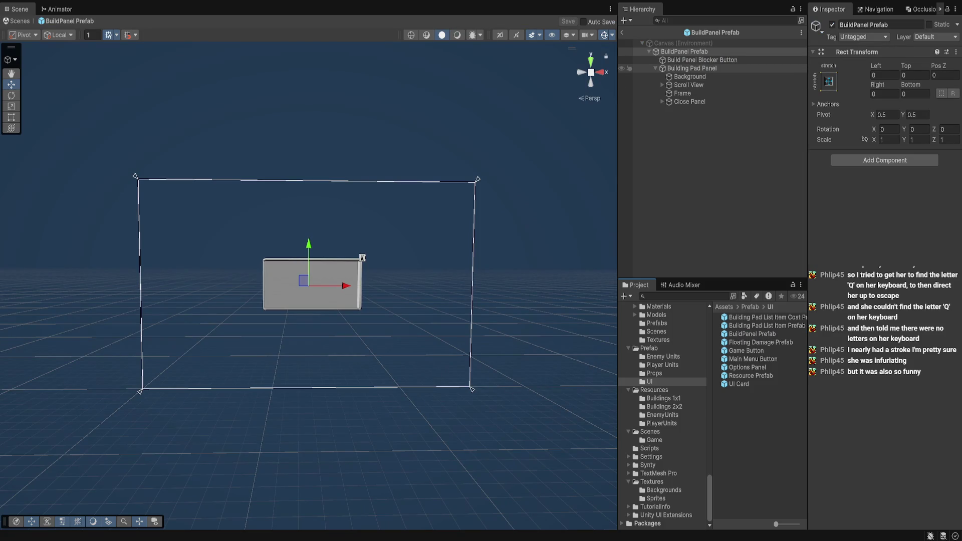
# Remove the BuildPanelUI script from Building Pad Panel, leaving it on the prefab root.
pyautogui.click(702, 60)
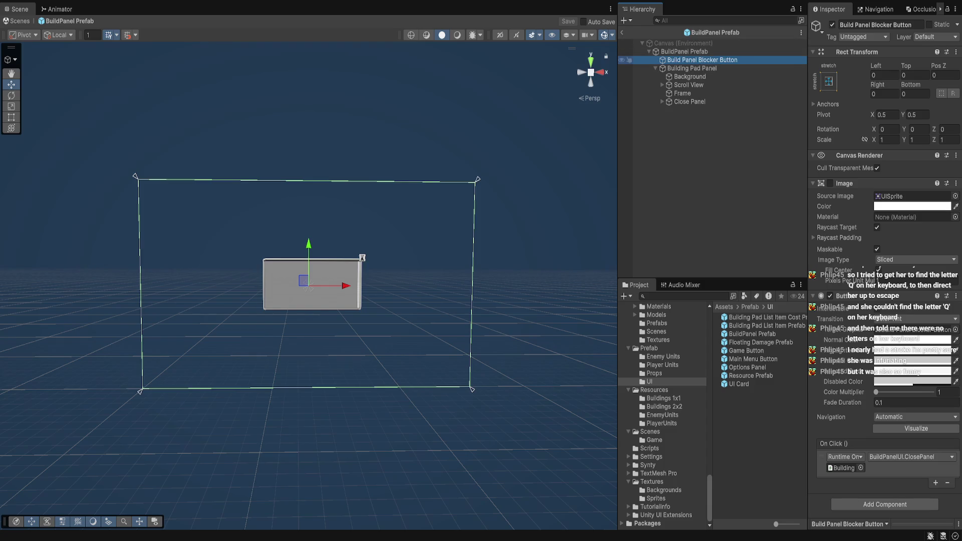
pyautogui.click(684, 52)
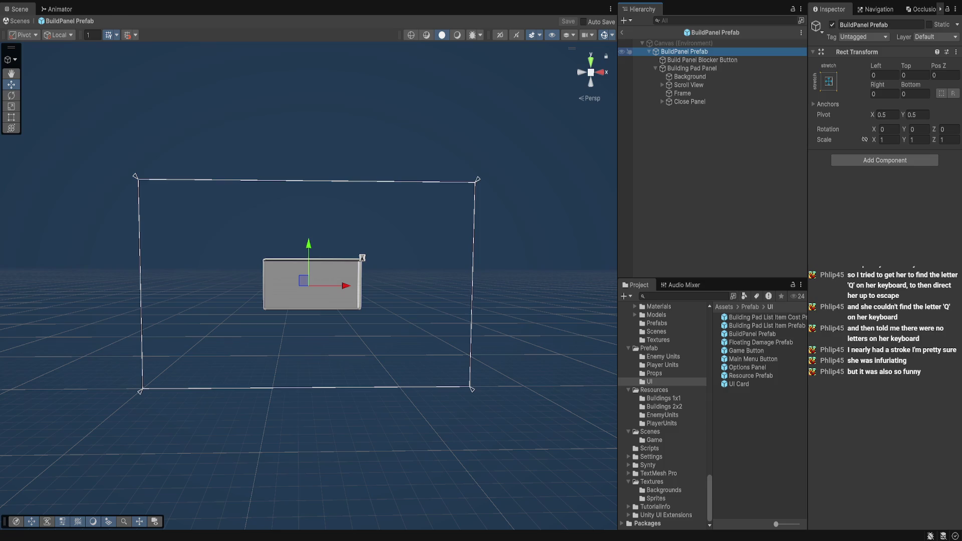
pyautogui.click(691, 68)
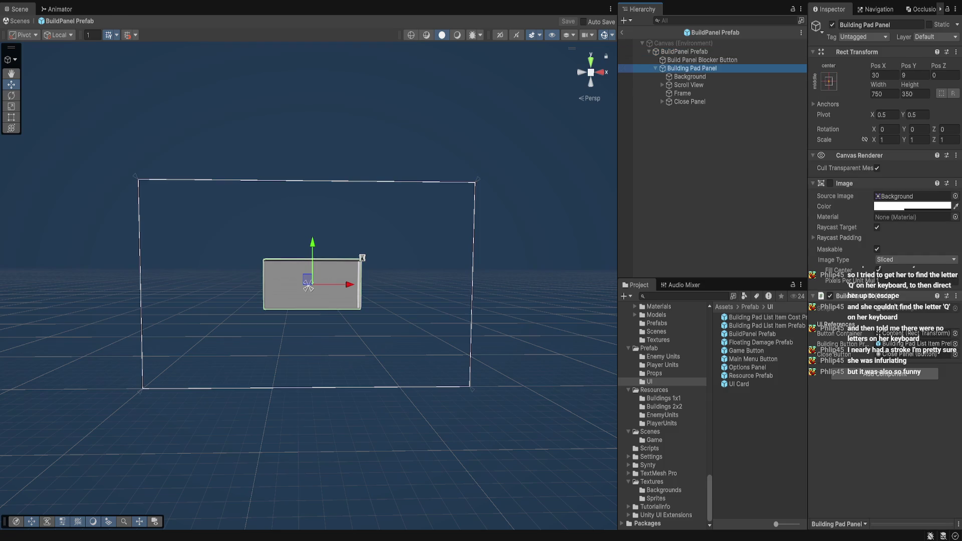
pyautogui.hotkey('ctrl', 'z')
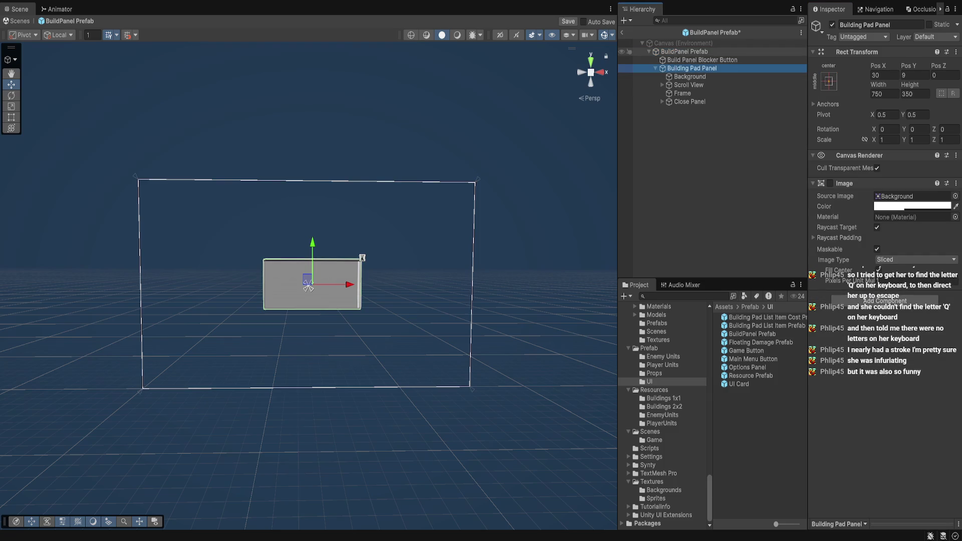
# Point Blocker Button's On Click at the root's BuildPanelUI.ClosePanel and save the prefab.
pyautogui.click(702, 60)
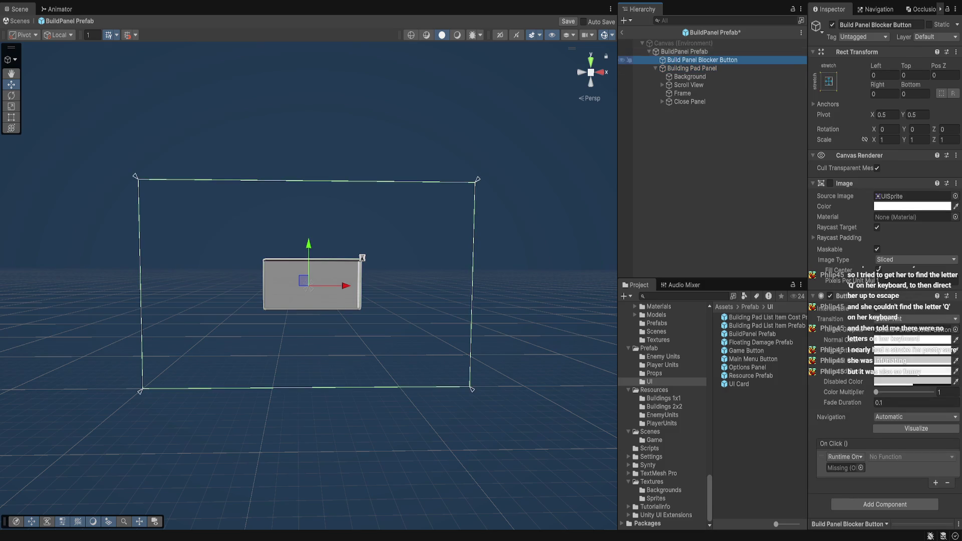
pyautogui.moveTo(684, 51); pyautogui.dragTo(846, 467)
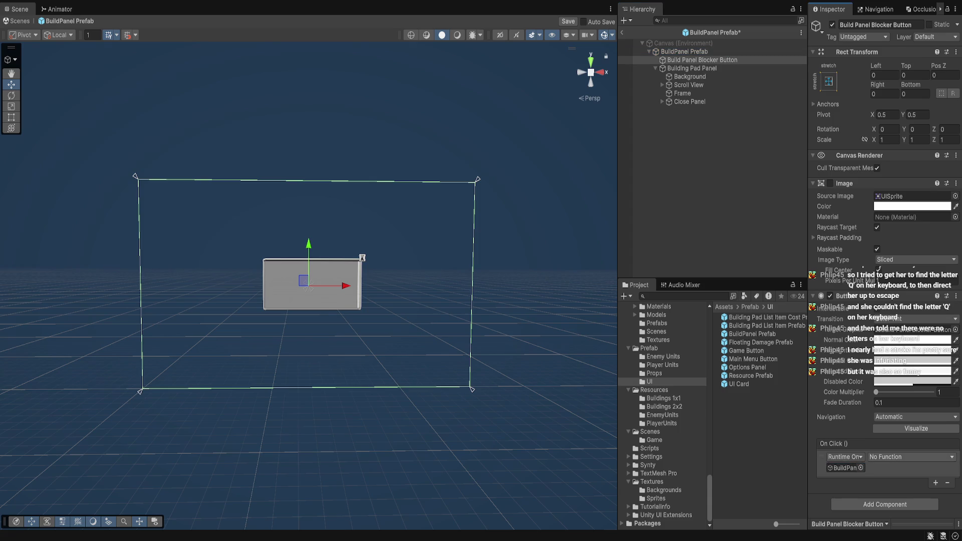
pyautogui.click(911, 457)
pyautogui.hotkey('ctrl', 's')
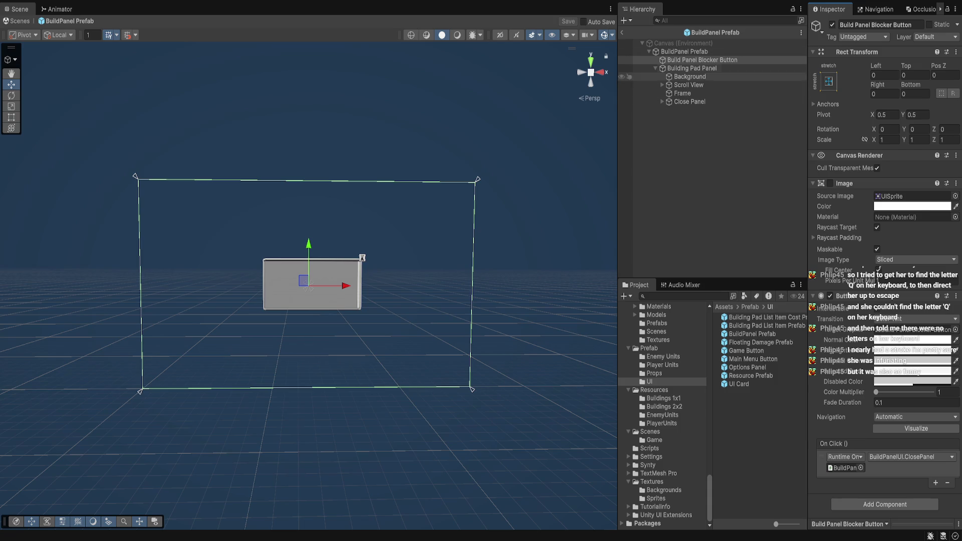
# Try BuildPanel Prefab as the building button prefab, undo it, and open the Scripts folder.
pyautogui.click(684, 51)
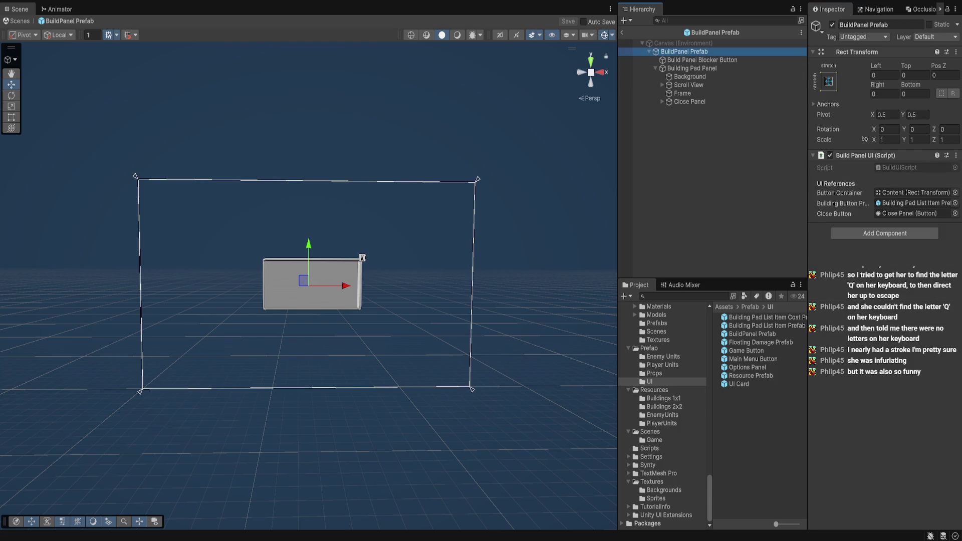
pyautogui.moveTo(808, 250); pyautogui.dragTo(776, 251)
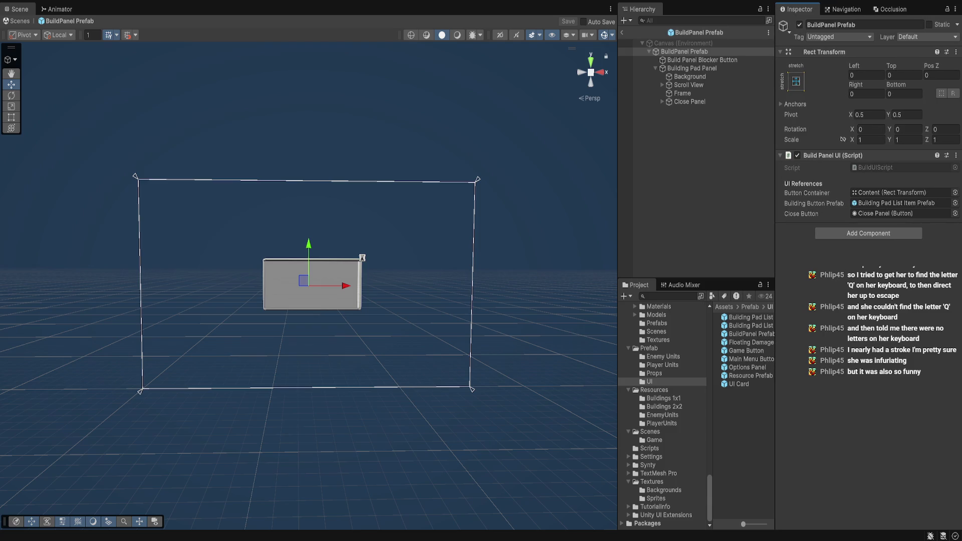
pyautogui.moveTo(684, 51); pyautogui.dragTo(902, 203)
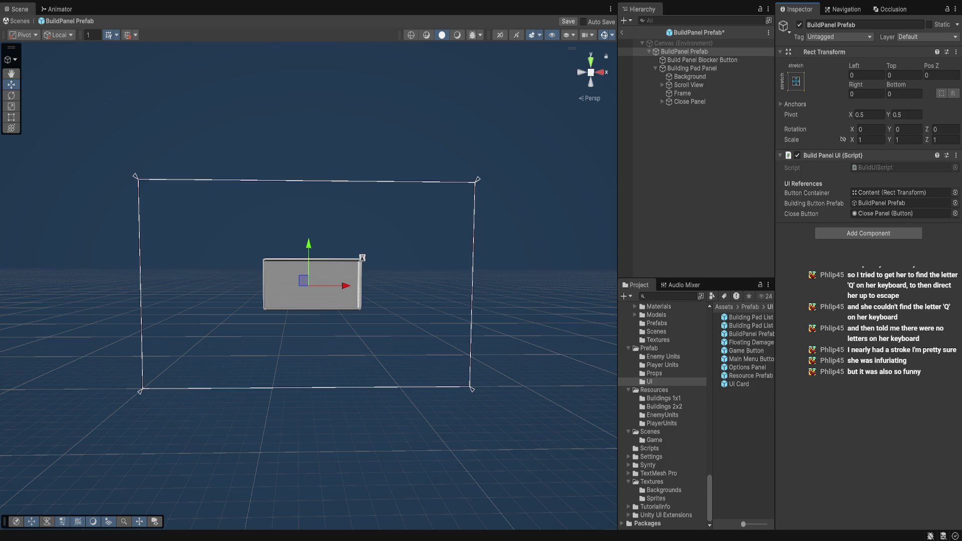
pyautogui.moveTo(775, 250); pyautogui.dragTo(811, 250)
pyautogui.hotkey('ctrl', 'z')
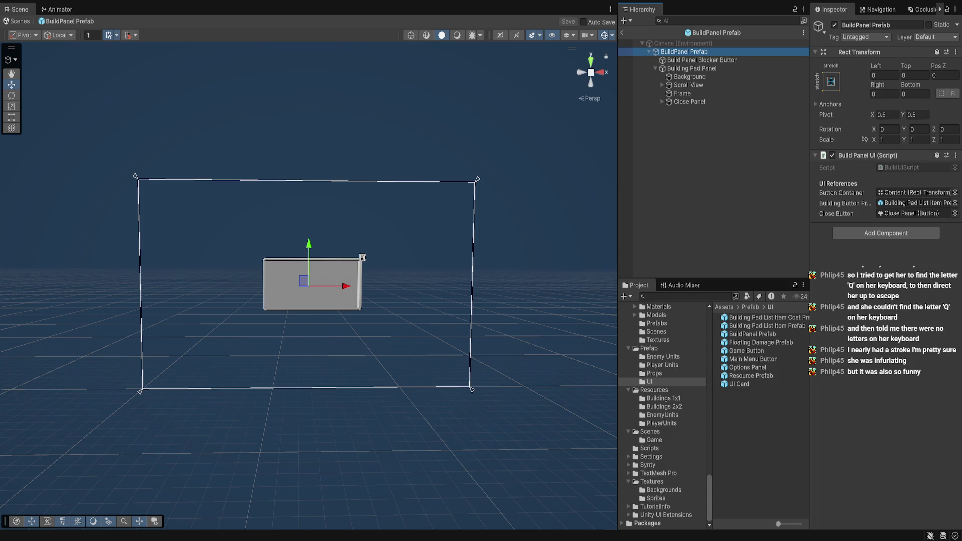
pyautogui.click(649, 448)
pyautogui.press('Up')
pyautogui.press('Up')
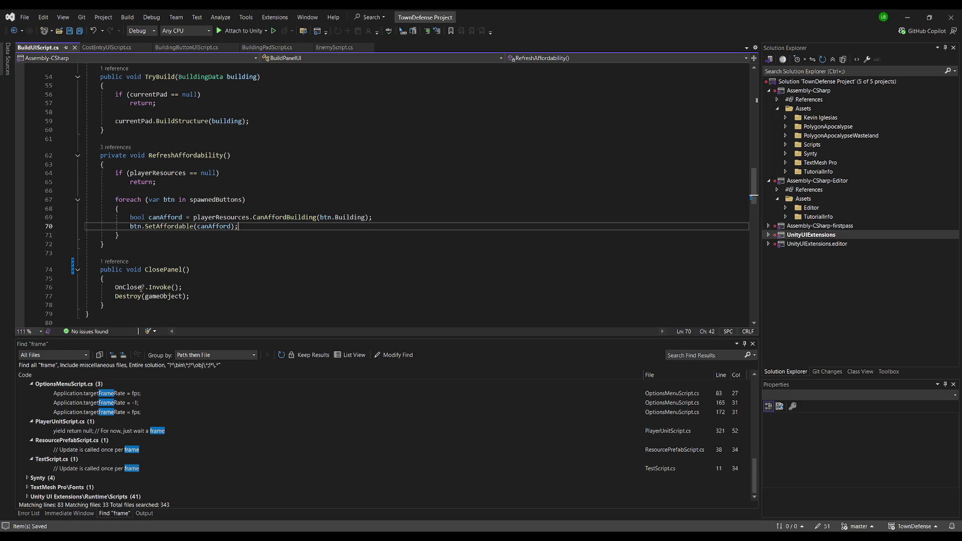
# Review BuildUIScript.cs up to the OnClose declaration, then return to Unity.
pyautogui.click(141, 288)
pyautogui.scroll(10, 249, 219)
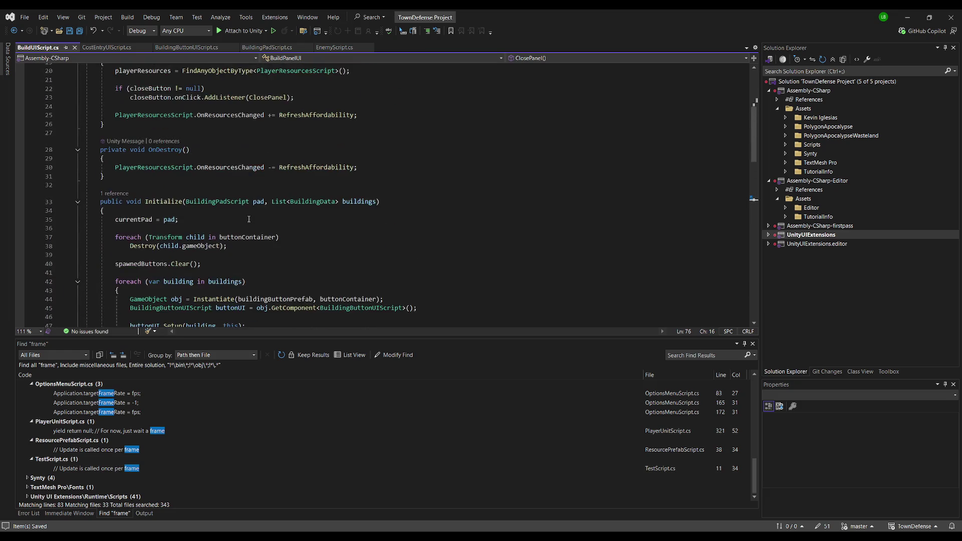
pyautogui.scroll(6, 249, 219)
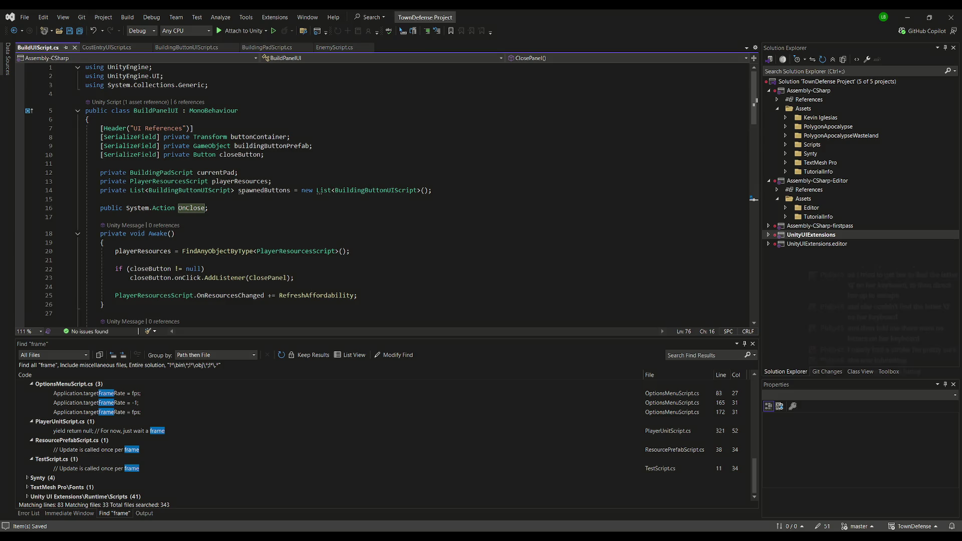
pyautogui.hotkey('alt', 'Tab')
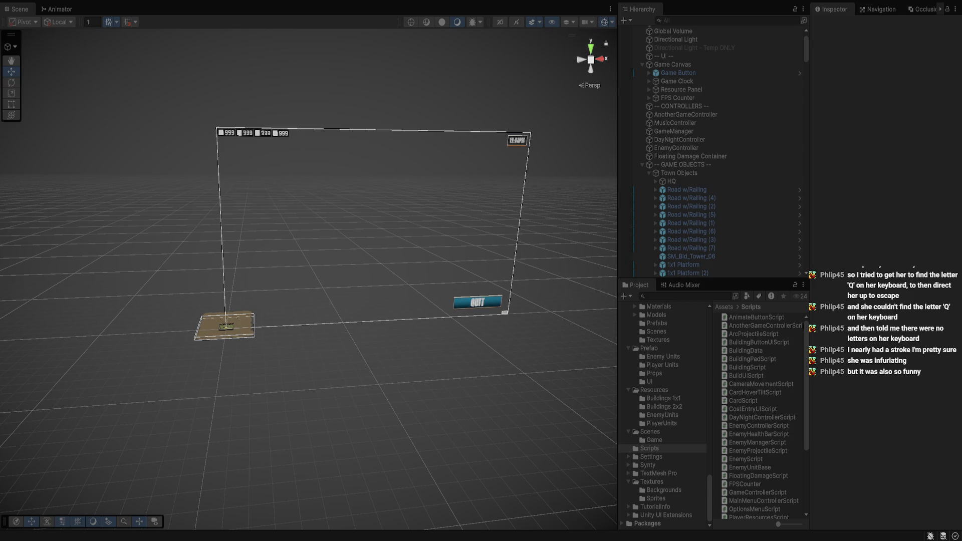
# Play-test opening the build menu on an empty plot and closing it by clicking outside.
pyautogui.hotkey('ctrl', 'p')
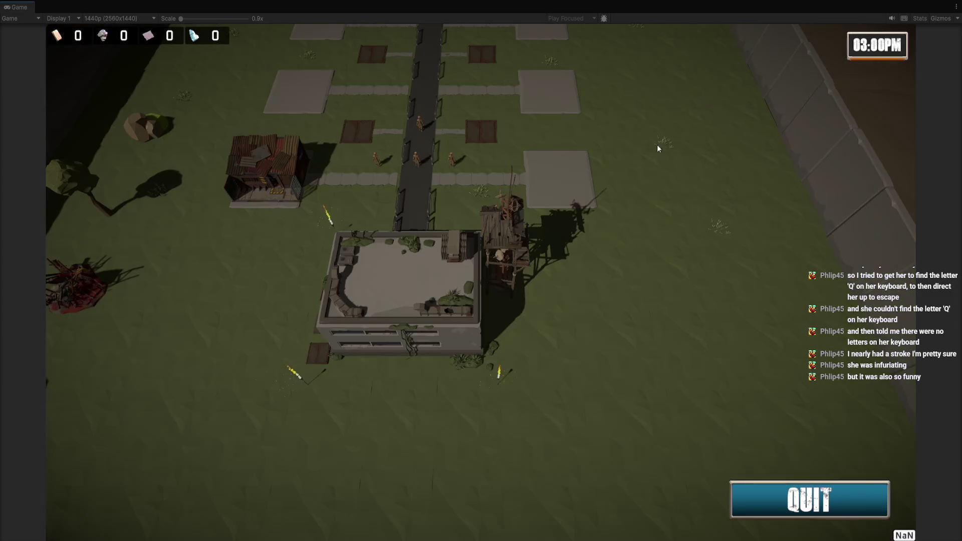
pyautogui.click(596, 293)
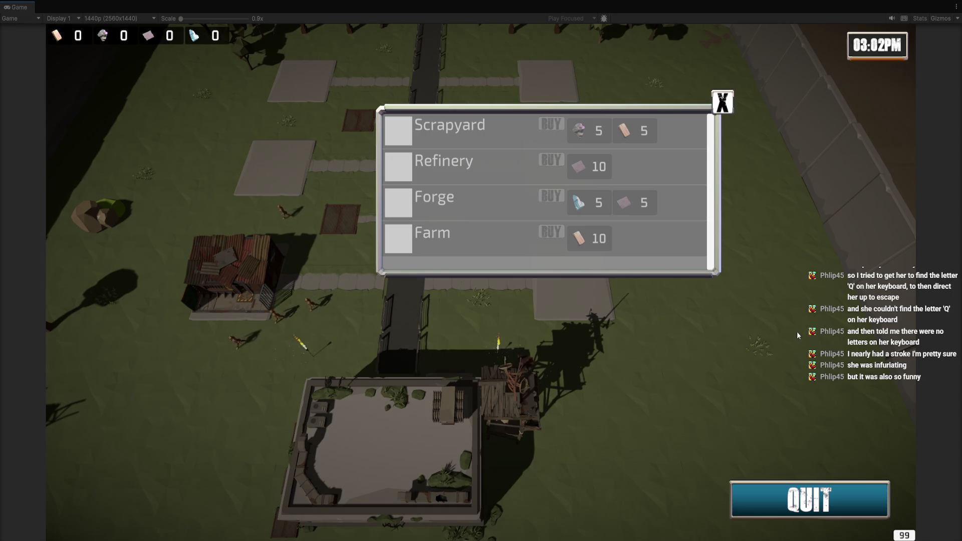
pyautogui.click(723, 103)
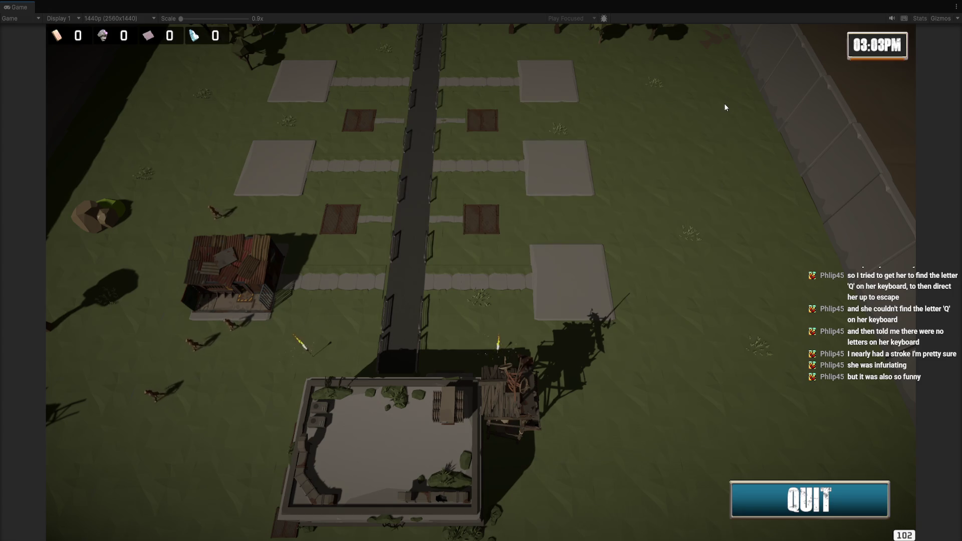
pyautogui.click(641, 359)
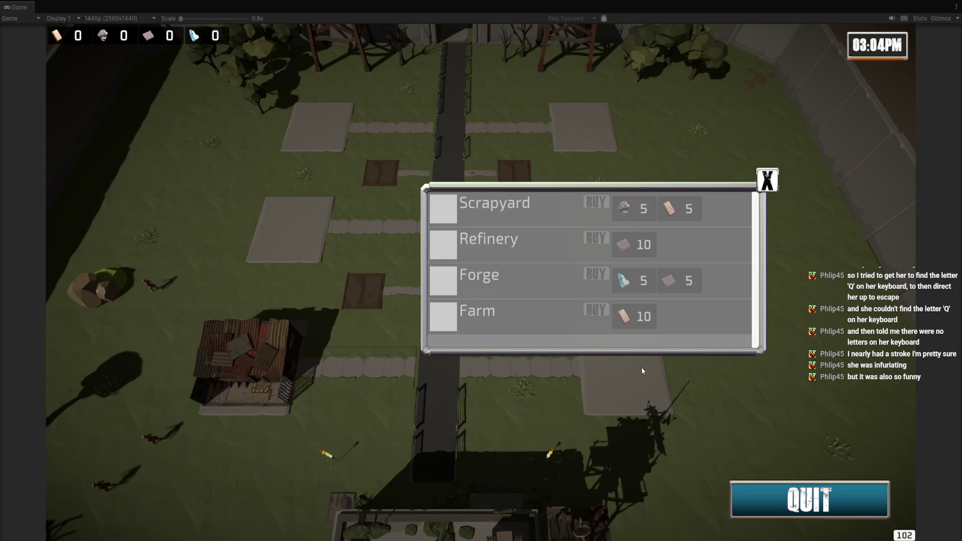
pyautogui.click(767, 180)
pyautogui.hotkey('ctrl', 'p')
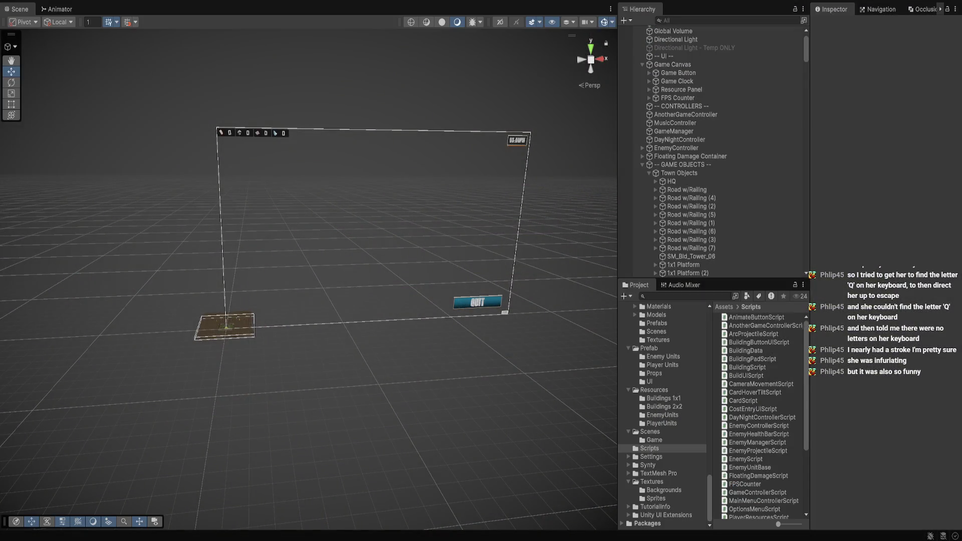
# Show the Prefab/UI folder's UI prefabs in the Project window.
pyautogui.hotkey('alt', 'Tab')
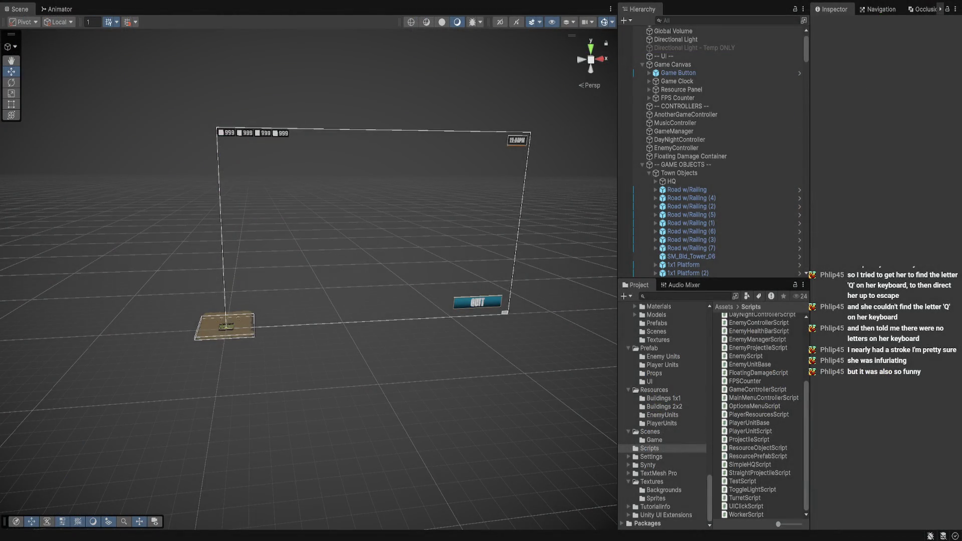
pyautogui.scroll(3, 661, 416)
pyautogui.click(649, 444)
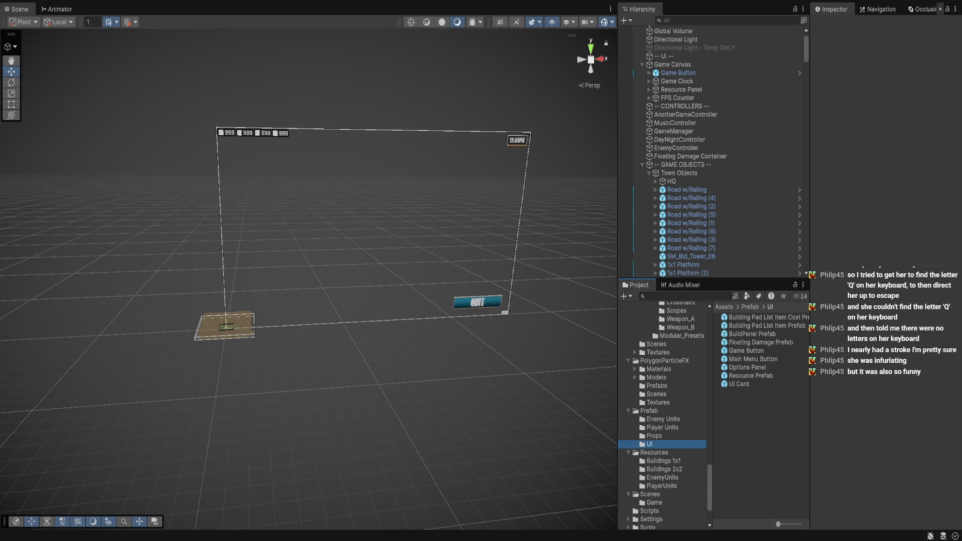
# Open BuildPanel Prefab and enable the blocker button's Image component.
pyautogui.doubleClick(752, 333)
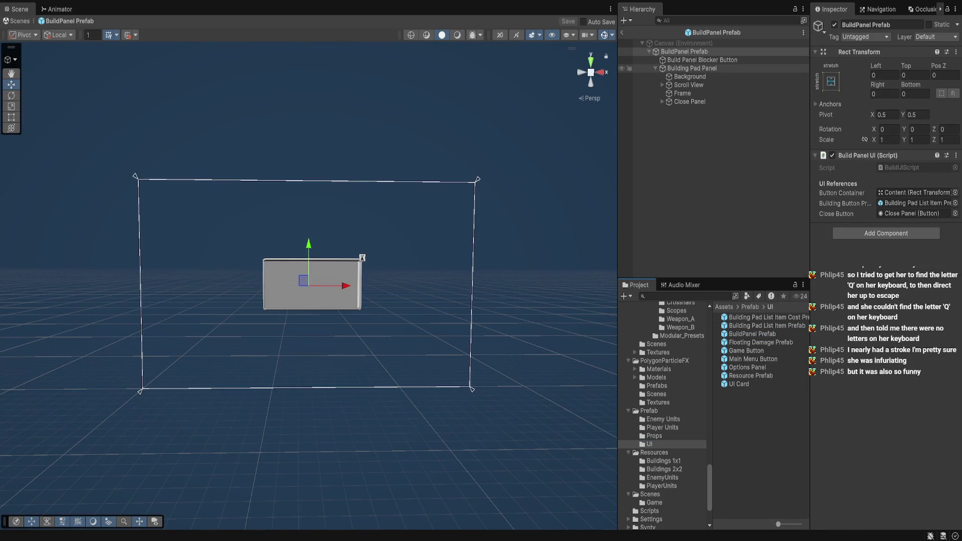
pyautogui.click(701, 59)
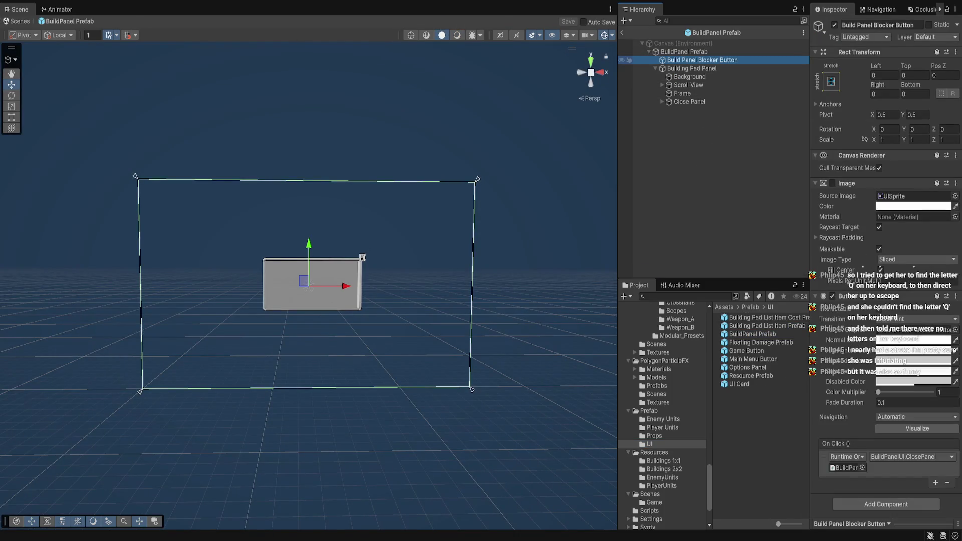
pyautogui.click(833, 183)
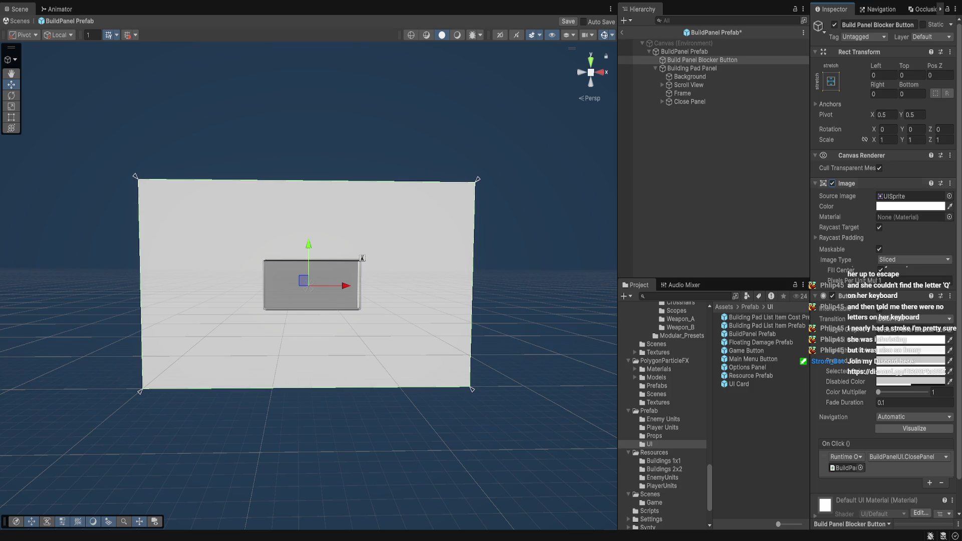
# Open BuildUIScript in Visual Studio from the prefab root's Build Panel UI script field.
pyautogui.click(685, 51)
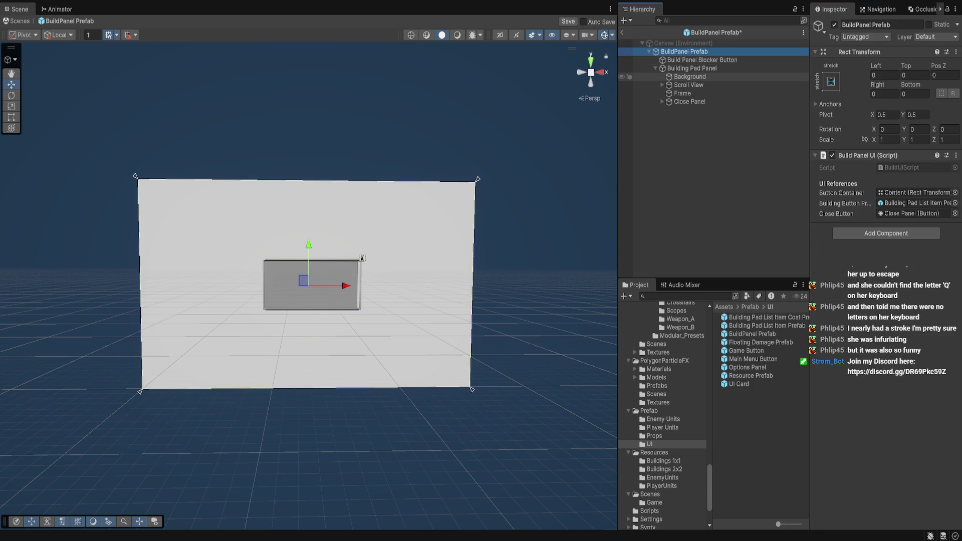
pyautogui.click(701, 59)
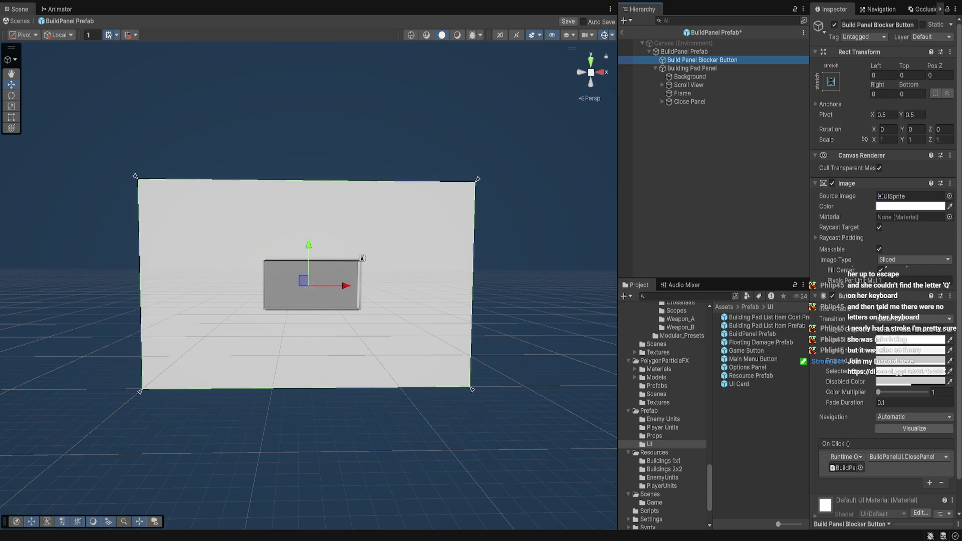
pyautogui.doubleClick(847, 467)
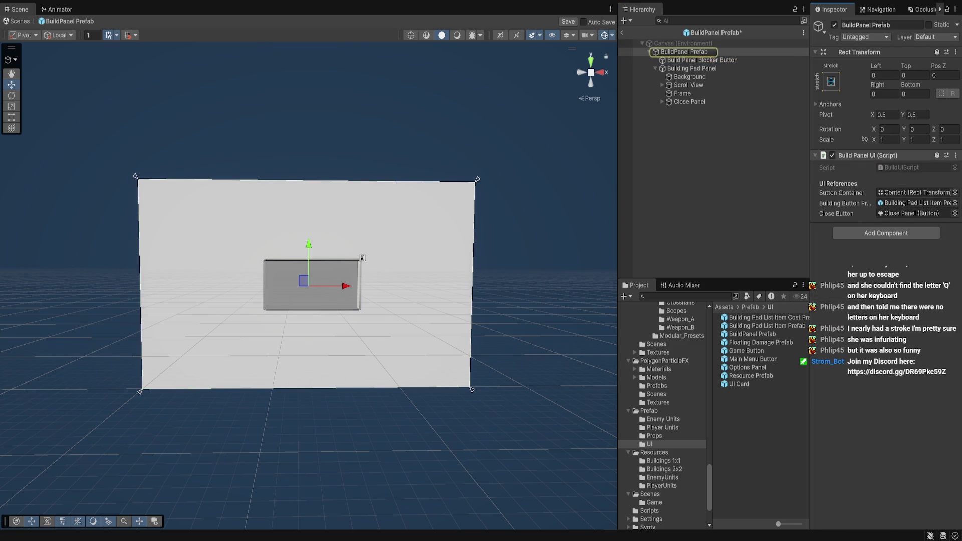
pyautogui.doubleClick(902, 167)
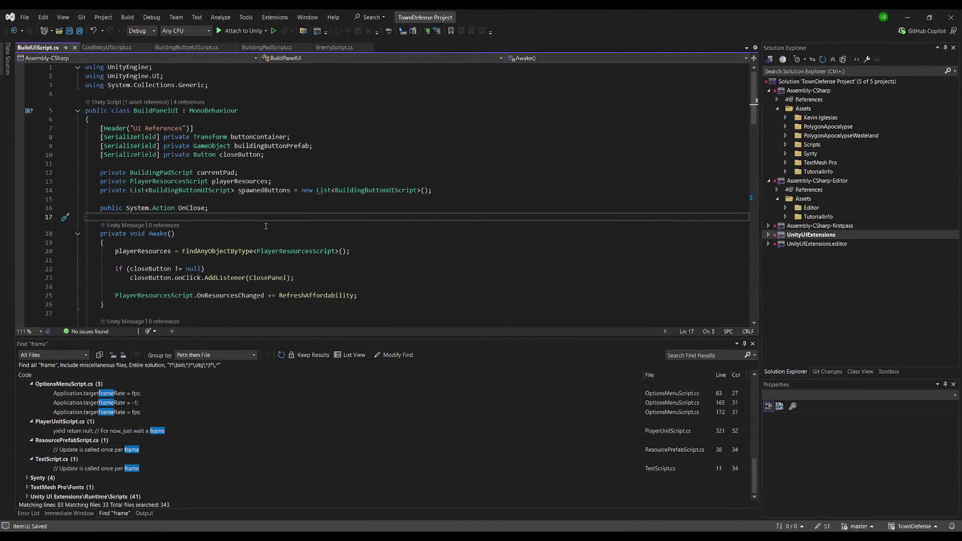
# Add Debug.Log("Closing build panel."); at the start of ClosePanel() and save.
pyautogui.scroll(-15, 266, 226)
pyautogui.scroll(-7, 266, 219)
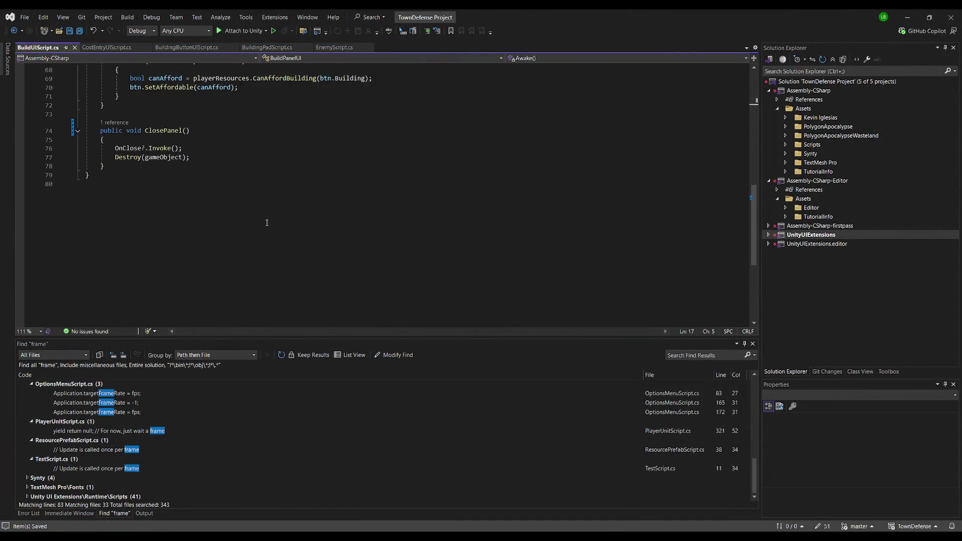
pyautogui.click(271, 157)
pyautogui.click(271, 167)
pyautogui.press('Return')
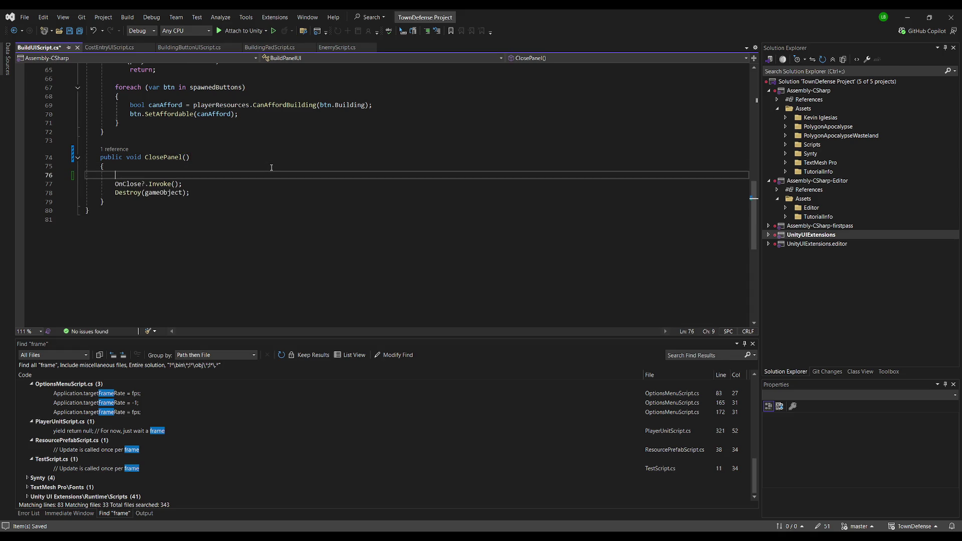
pyautogui.write('Debug.Log("Closing build panel.");')
pyautogui.press('Tab')
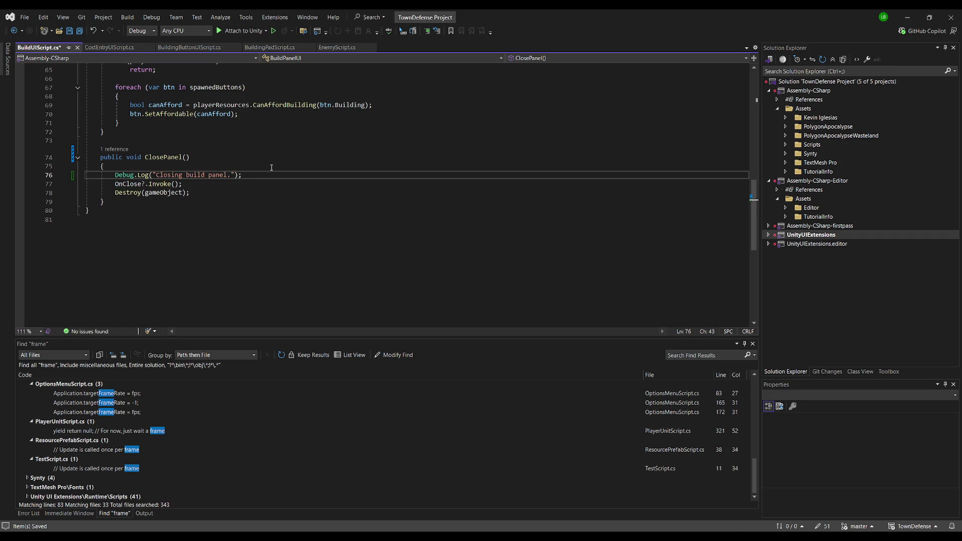
pyautogui.hotkey('ctrl', 's')
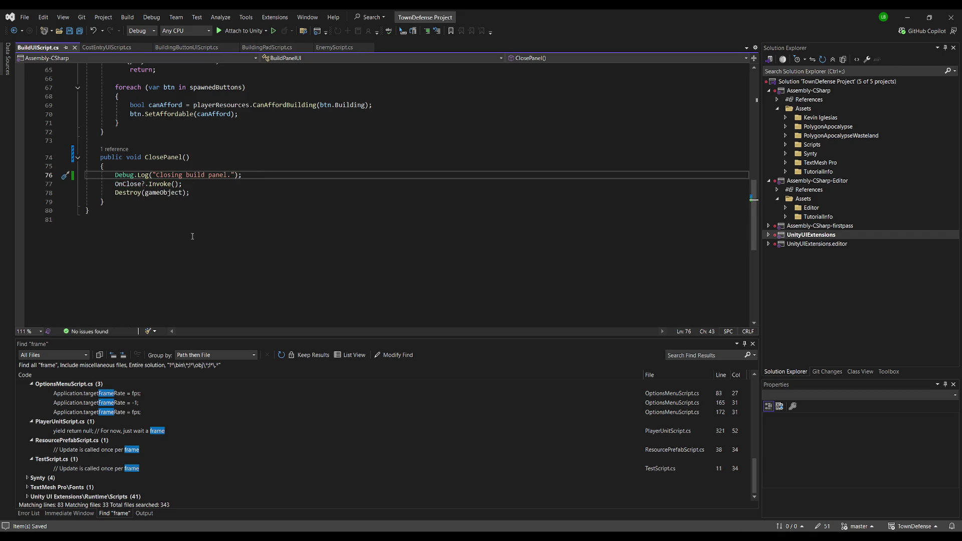
# Jump to the OnClose definition, review the script, and return to Unity.
pyautogui.click(131, 184)
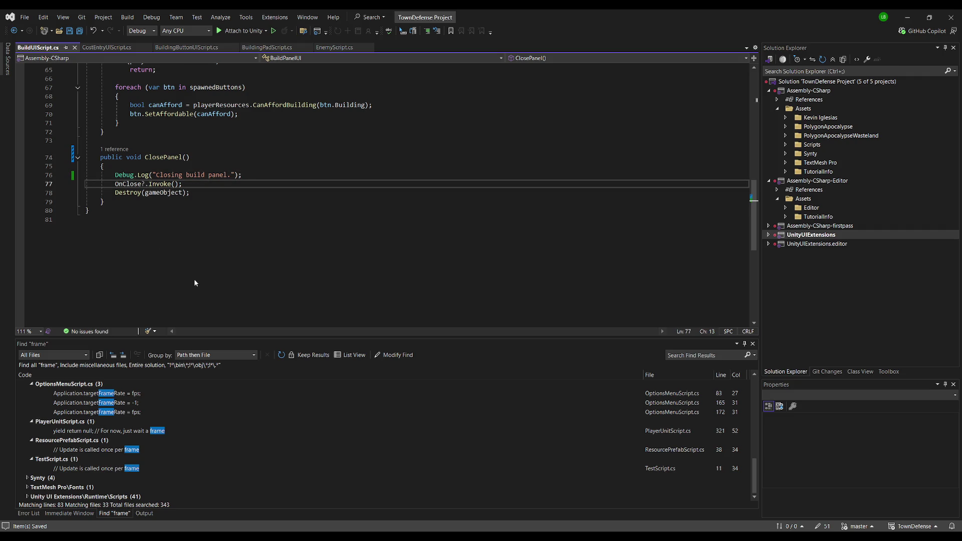
pyautogui.press('F12')
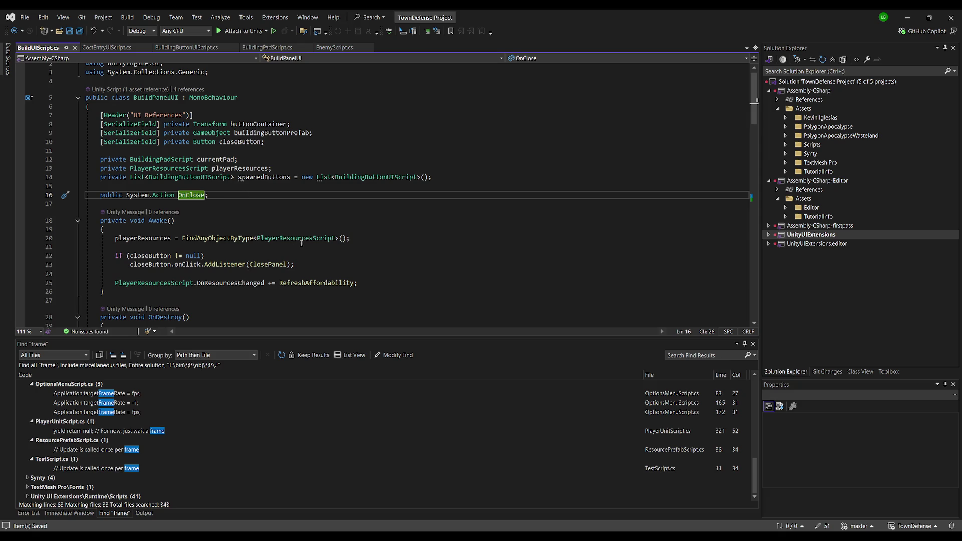
pyautogui.scroll(-10, 303, 245)
pyautogui.scroll(-7, 318, 213)
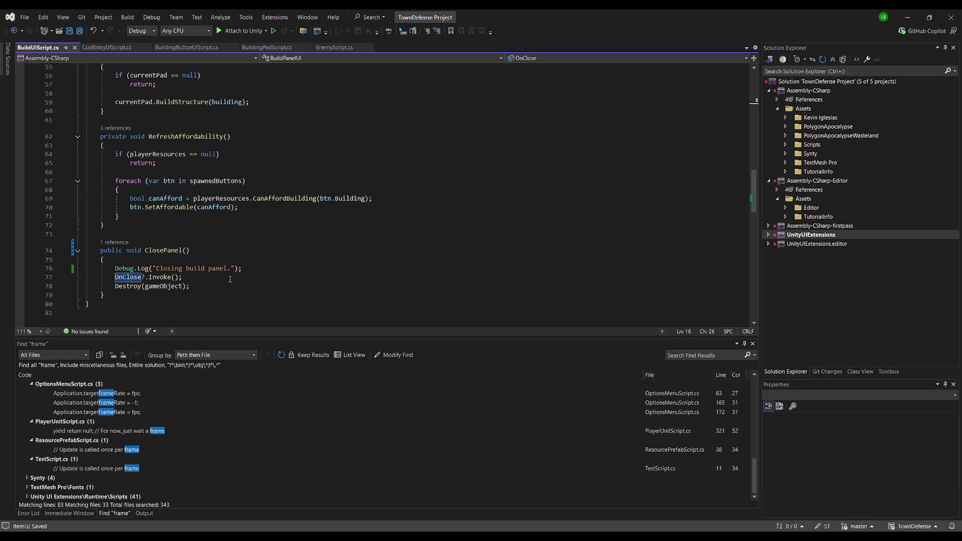
pyautogui.click(201, 236)
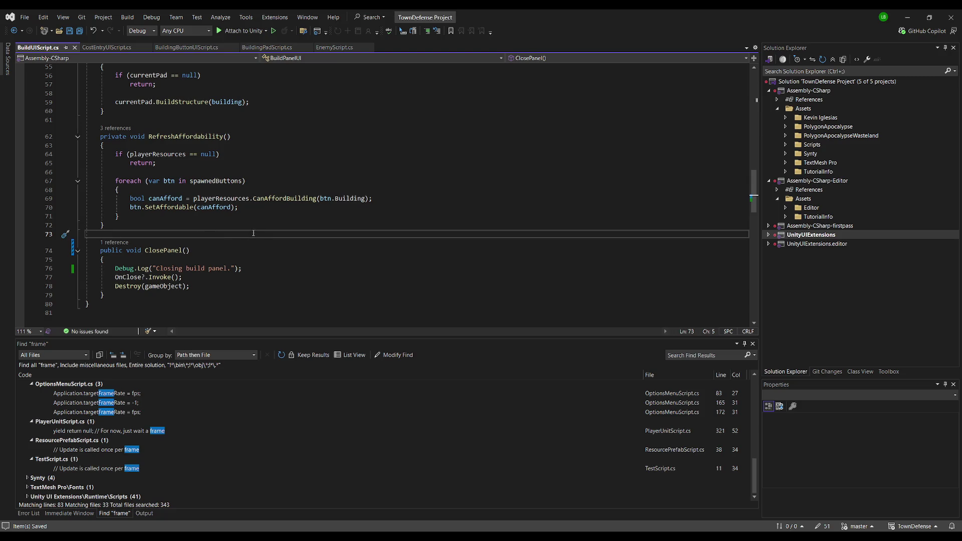
pyautogui.hotkey('alt', 'Tab')
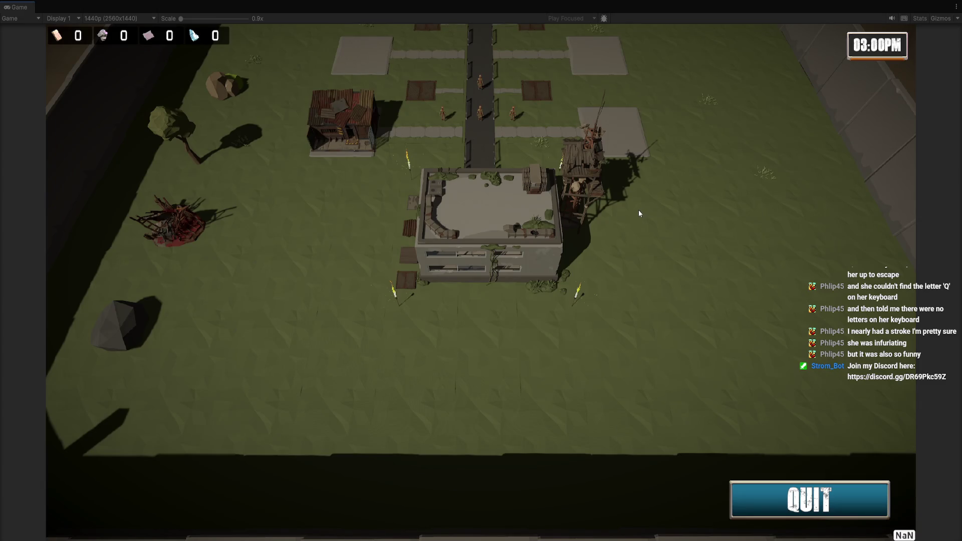
# Repeatedly open the build shop panel and close it by clicking outside, then stop playing.
pyautogui.click(639, 210)
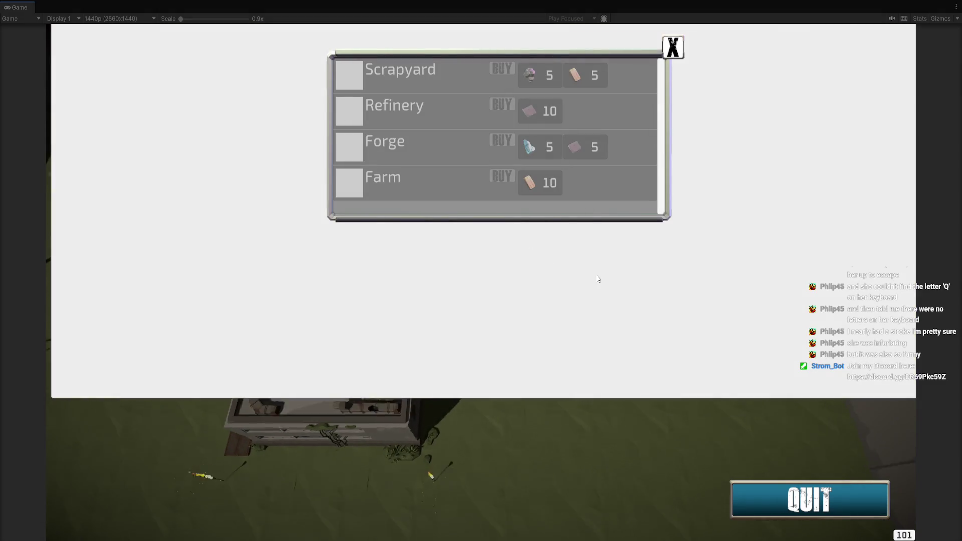
pyautogui.click(693, 303)
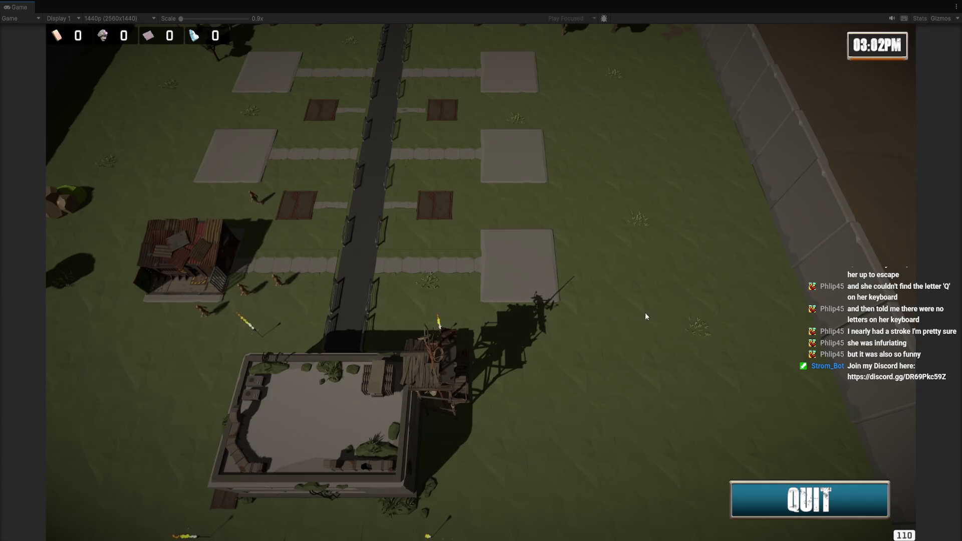
pyautogui.click(548, 285)
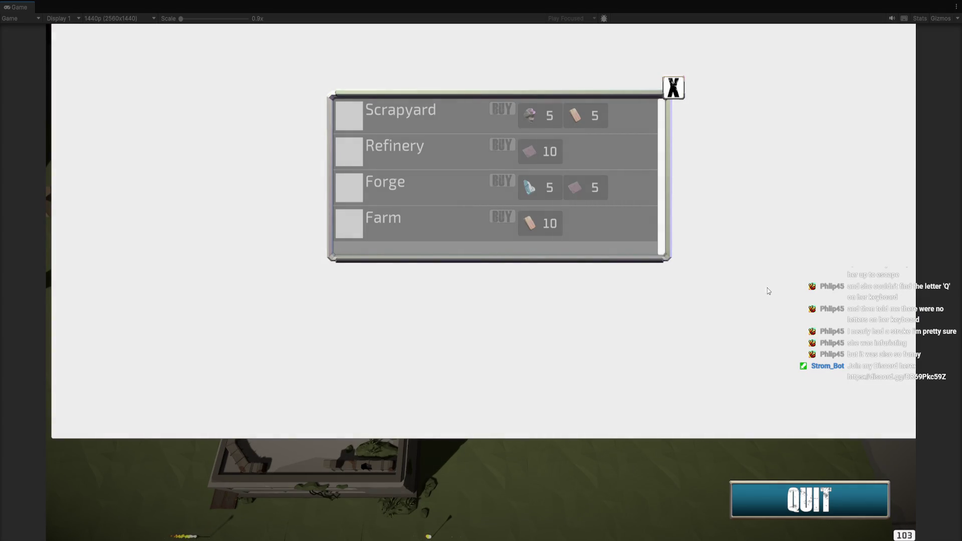
pyautogui.click(774, 259)
pyautogui.click(578, 260)
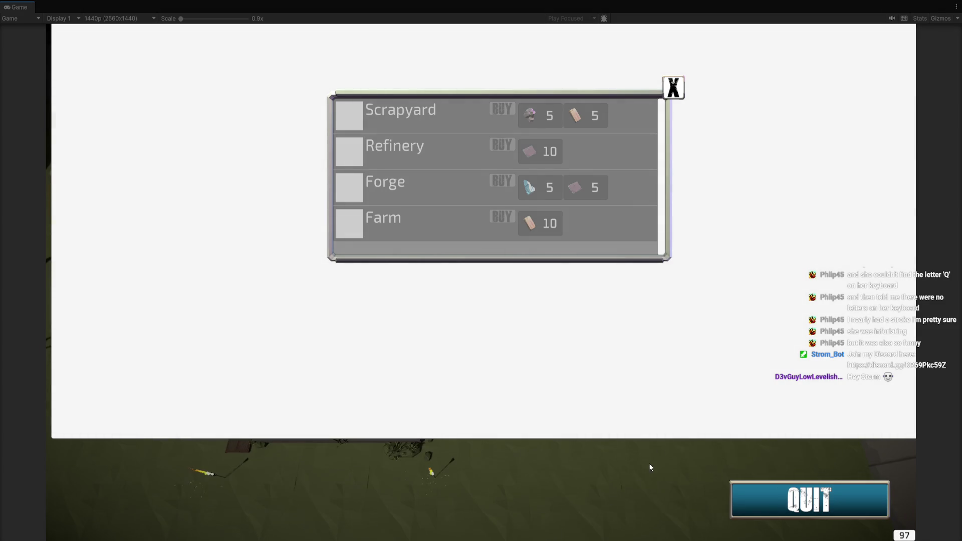
pyautogui.hotkey('ctrl', 'p')
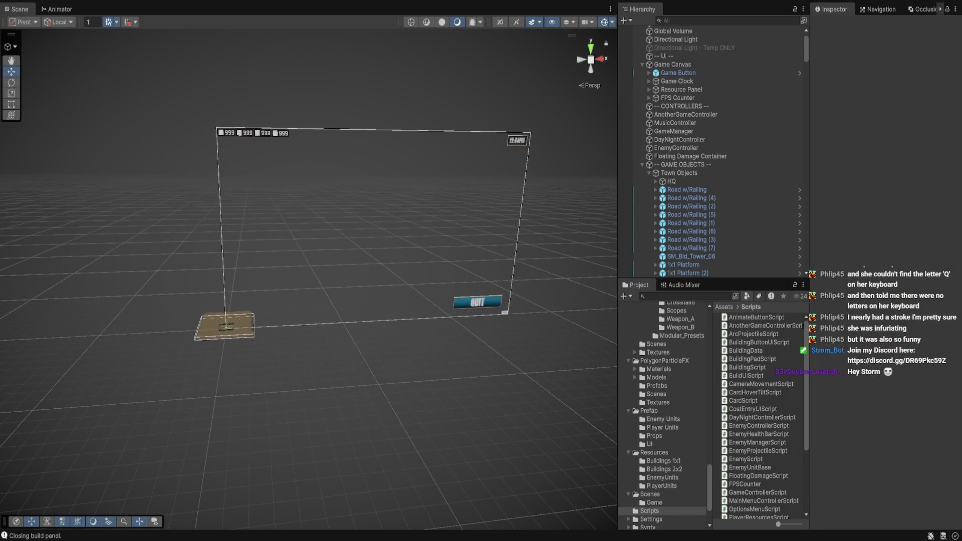
# Browse to the Prefab > UI folder, glance at Visual Studio, then return to Unity.
pyautogui.click(649, 410)
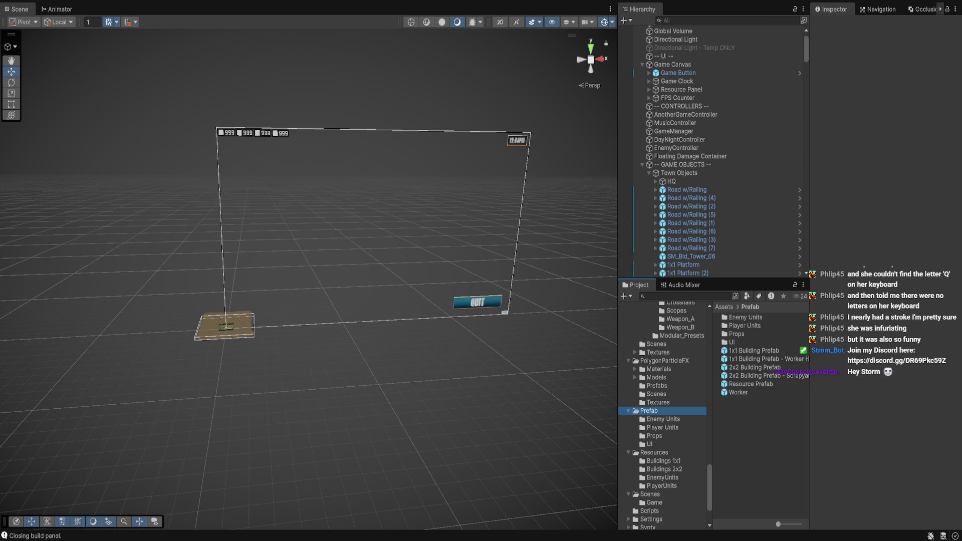
pyautogui.click(650, 444)
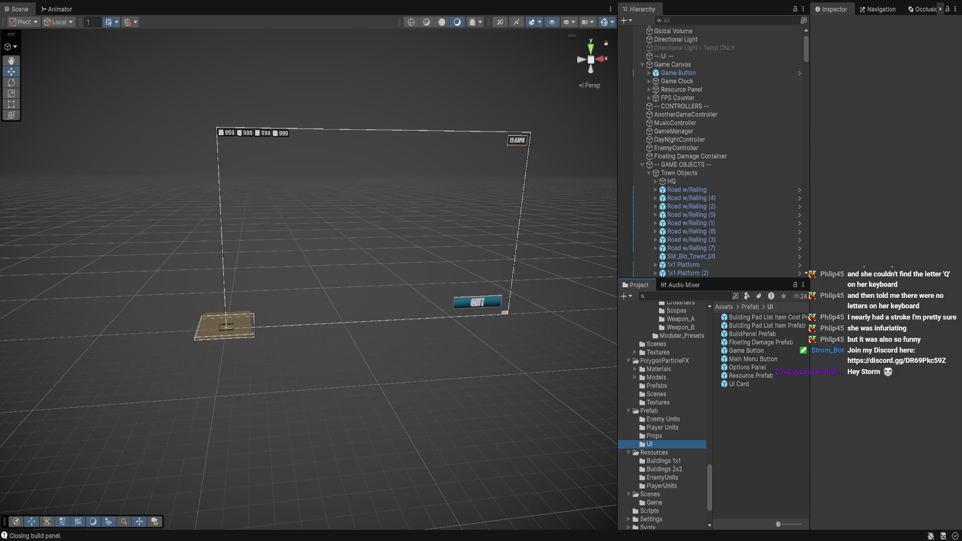
pyautogui.hotkey('alt', 'Tab')
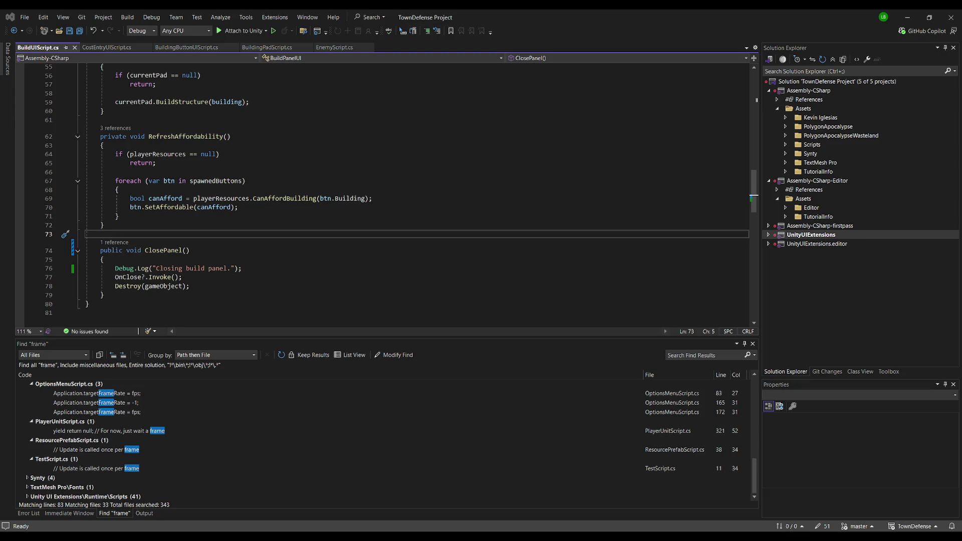
pyautogui.hotkey('alt', 'Tab')
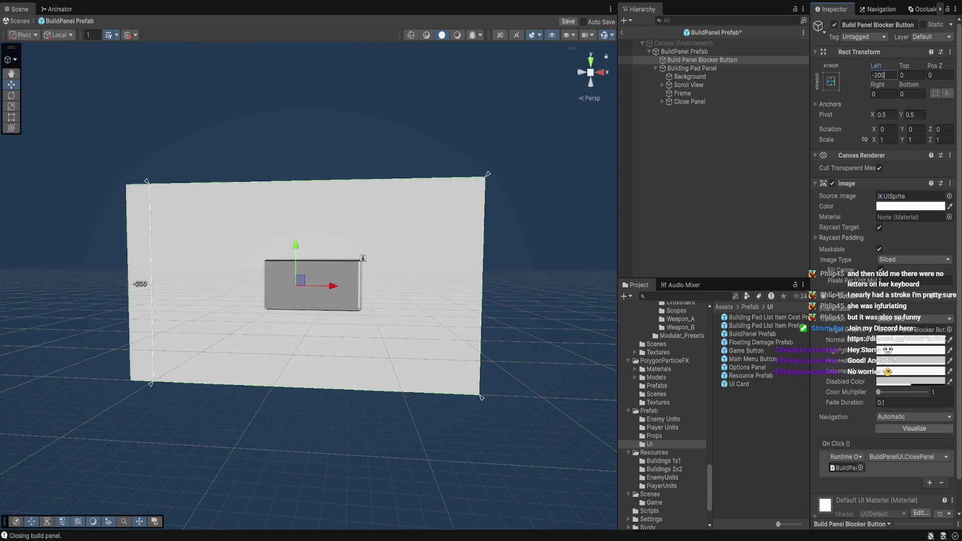
# Set the blocker button's Left, Top, Right and Bottom offsets all to -1000.
pyautogui.write('-500')
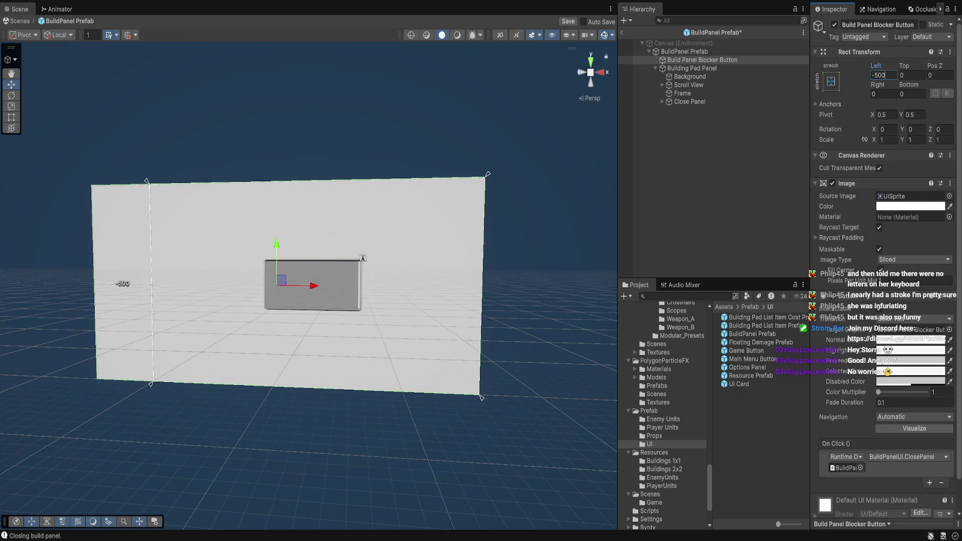
pyautogui.write('-1000')
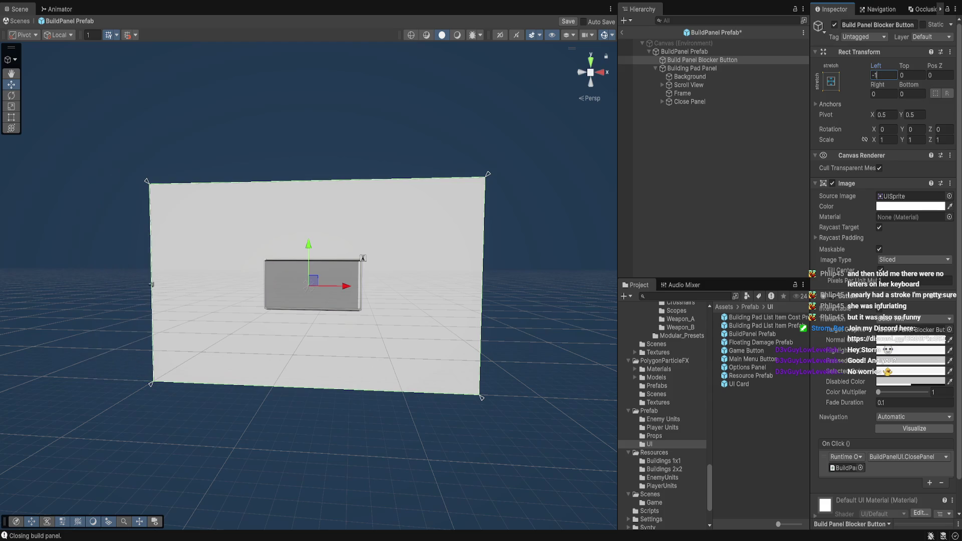
pyautogui.press('Tab')
pyautogui.write('-1000')
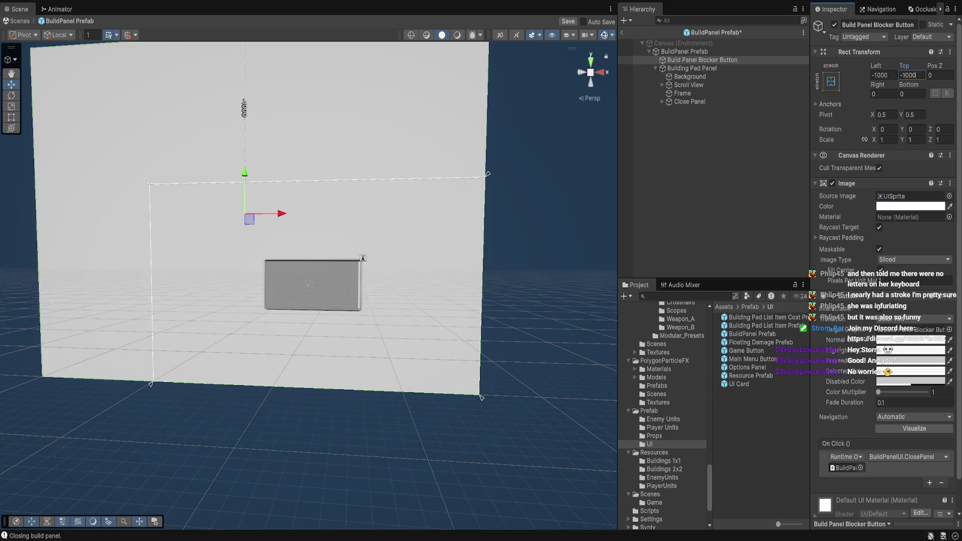
pyautogui.press('Tab')
pyautogui.press('Tab')
pyautogui.write('-1000')
pyautogui.press('Tab')
pyautogui.write('-1000')
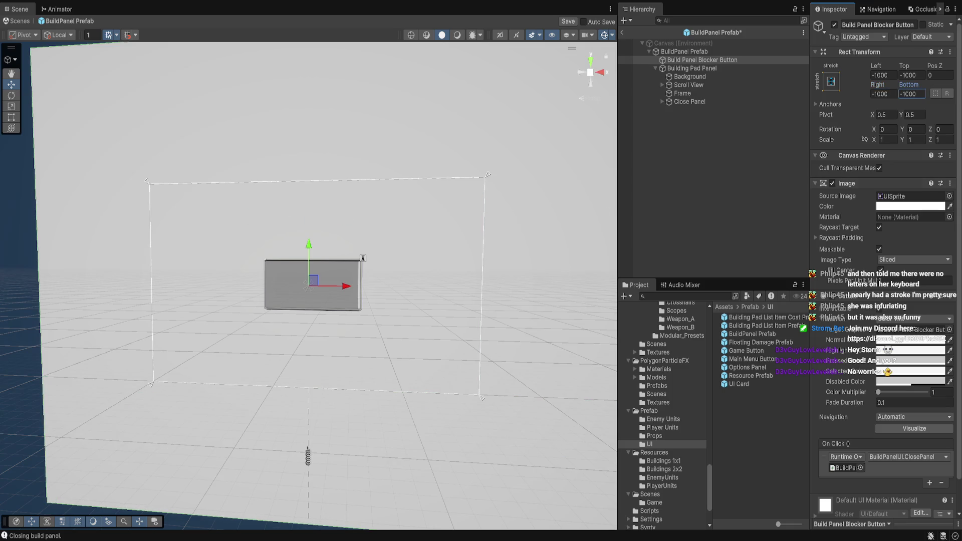
# Disable the blocker's Image component, save the BuildPanel prefab and exit prefab mode.
pyautogui.click(832, 183)
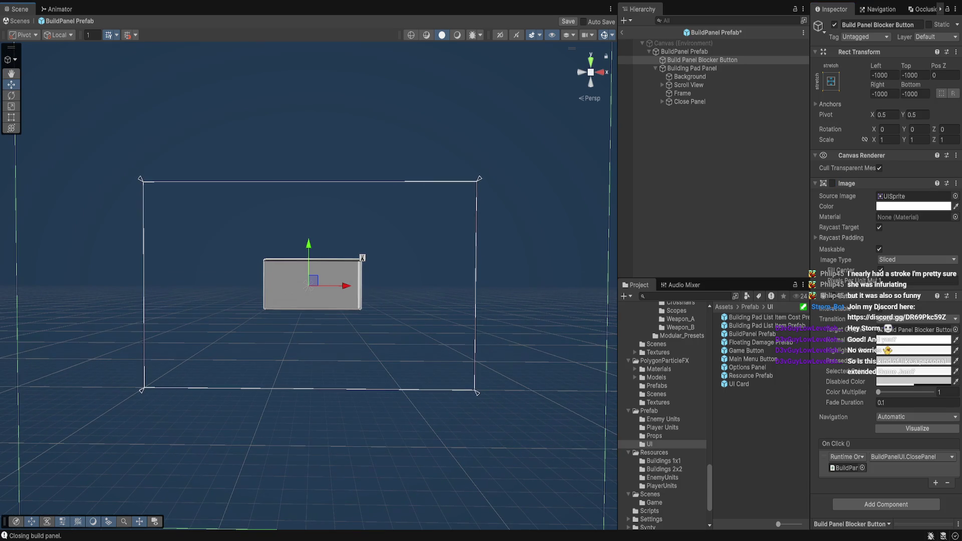
pyautogui.hotkey('ctrl', 's')
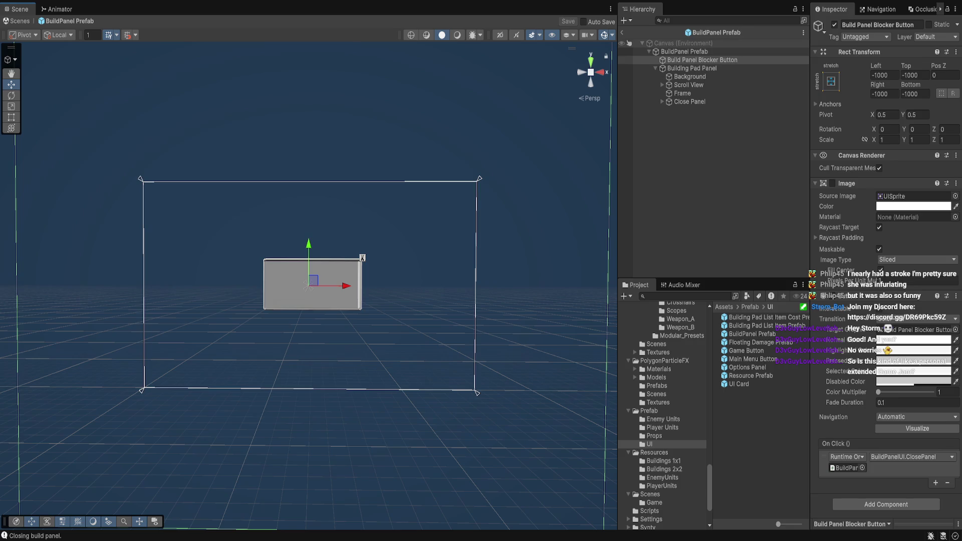
pyautogui.click(622, 32)
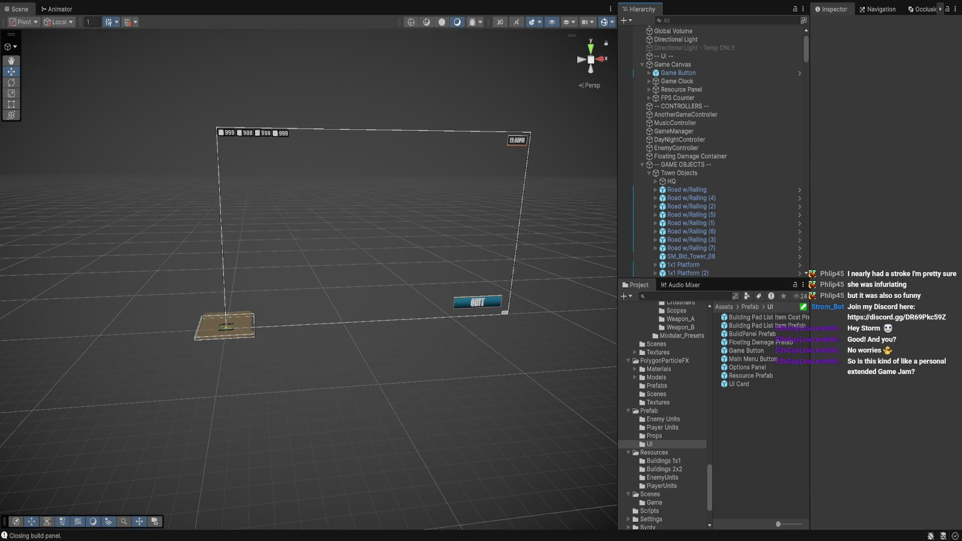
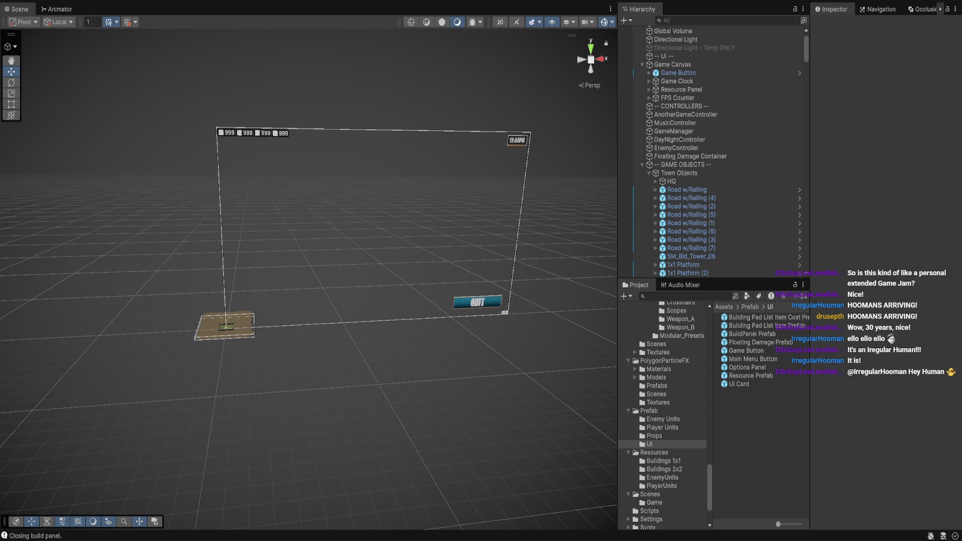
# Frame the selected grass tiles and zoom out over the whole walled base.
pyautogui.press('f')
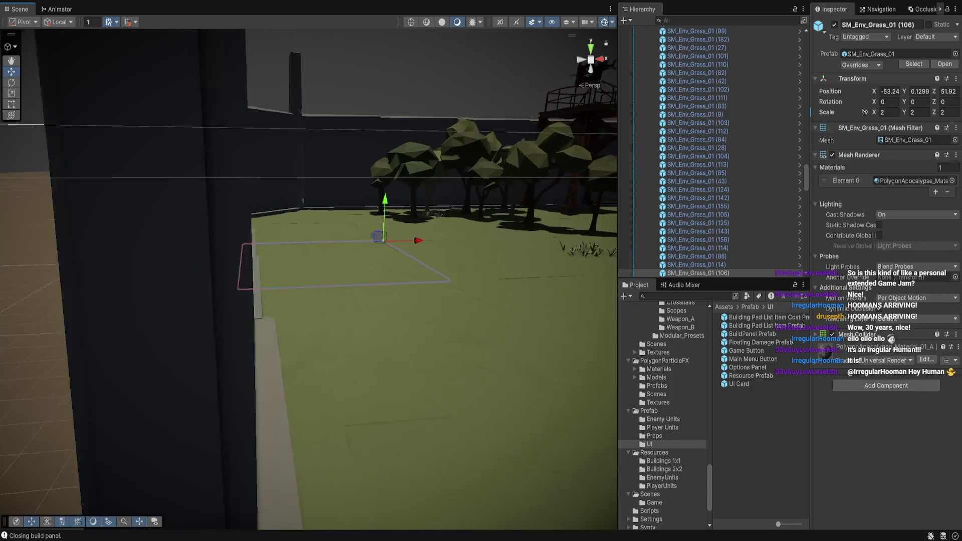
pyautogui.scroll(-10, 309, 279)
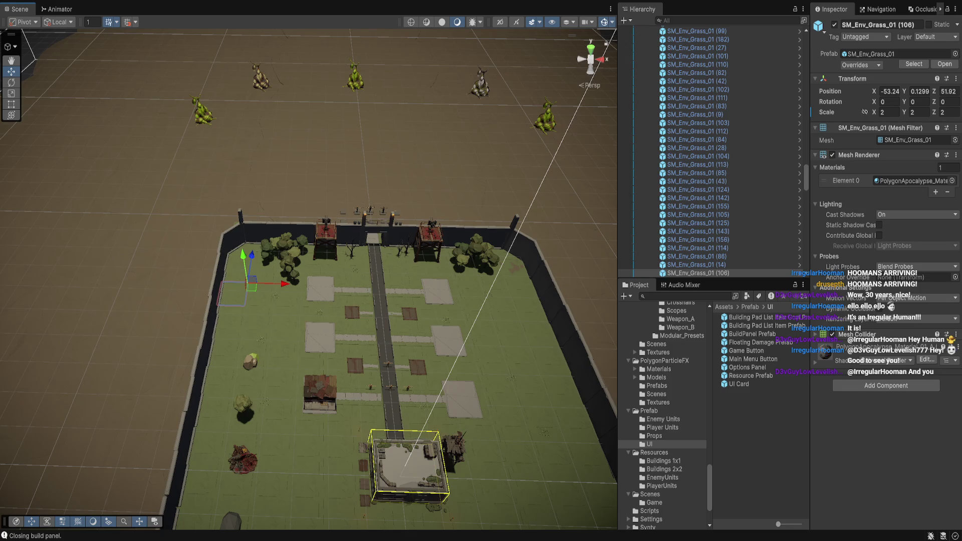
pyautogui.scroll(-2, 309, 279)
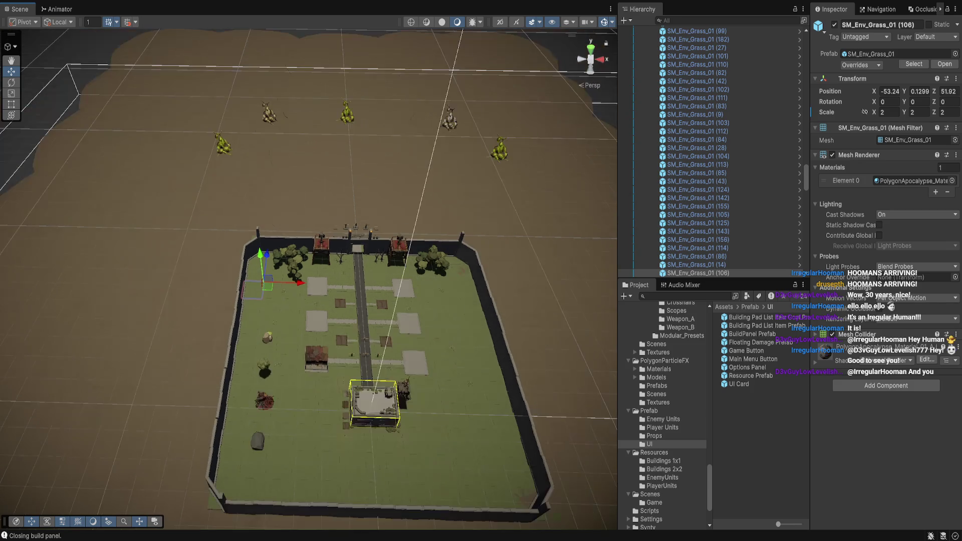
pyautogui.scroll(4, 309, 279)
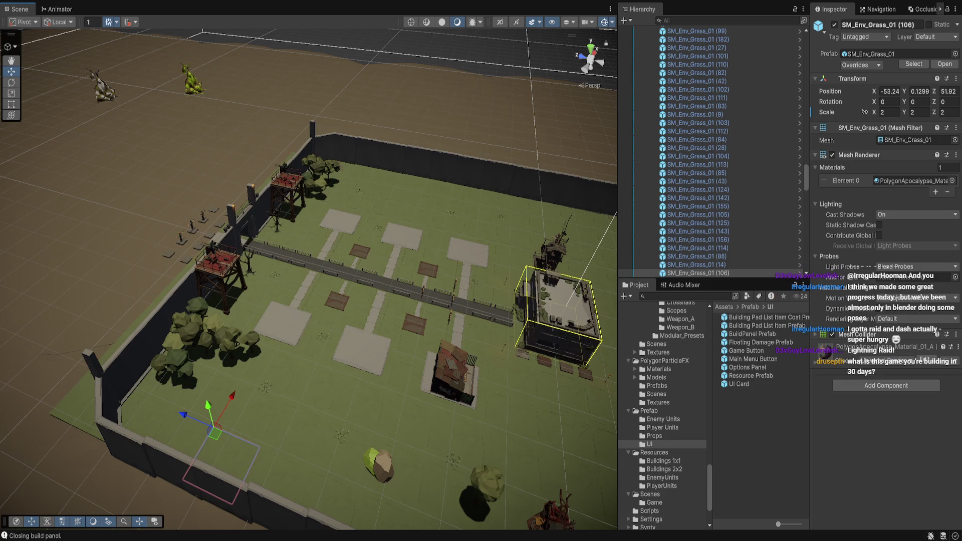
pyautogui.click(657, 344)
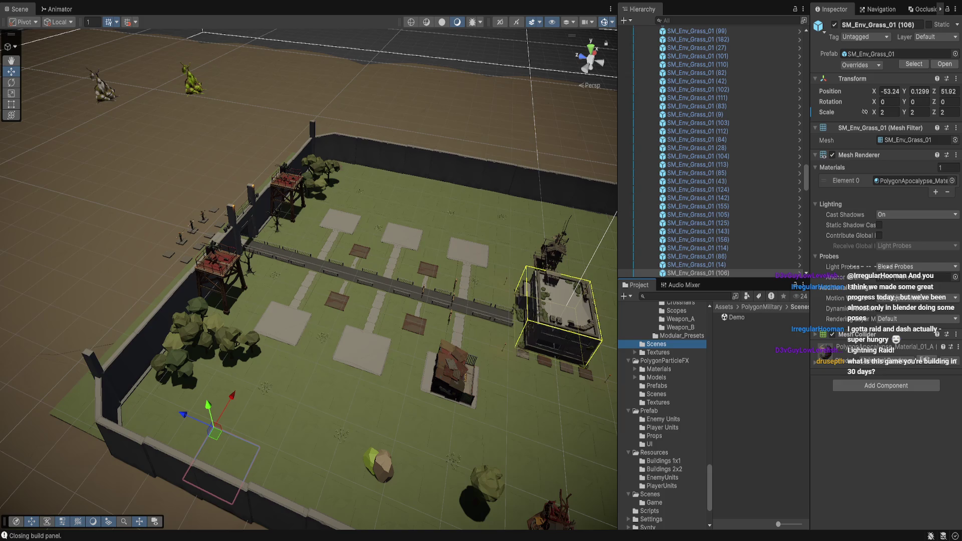
# Select the MainMenu scene in the project's Assets > Scenes folder.
pyautogui.click(650, 494)
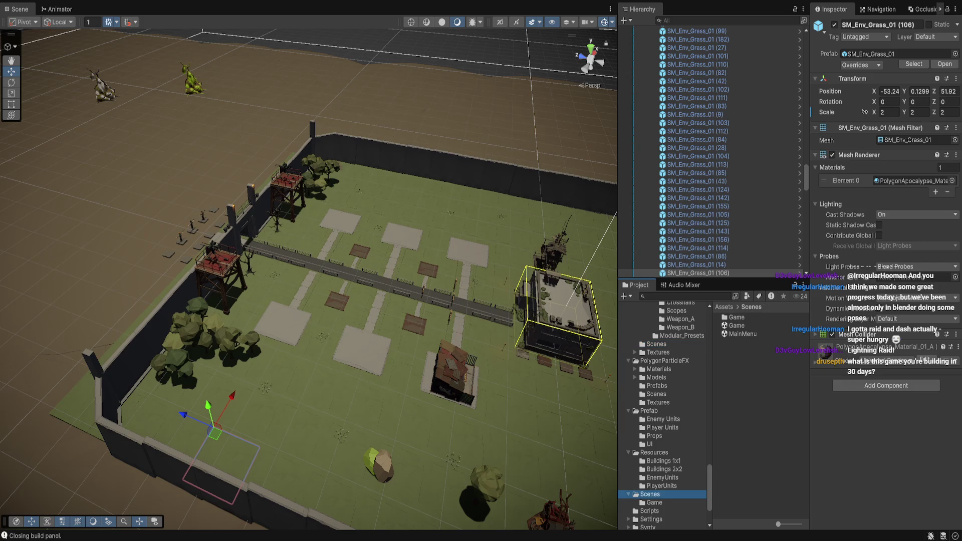
pyautogui.click(743, 334)
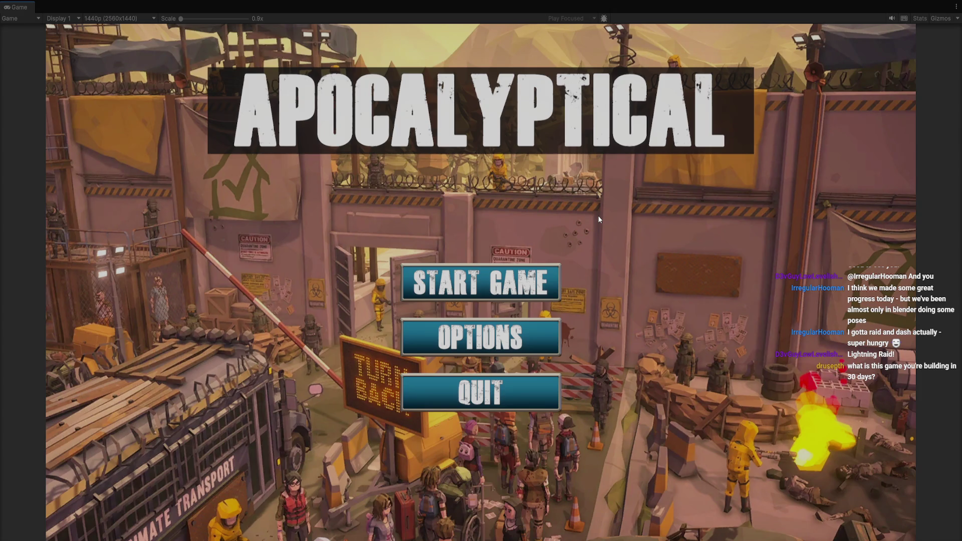
# Raise the game's anti-aliasing from OFF to 4X in Options, then start a new game.
pyautogui.click(540, 345)
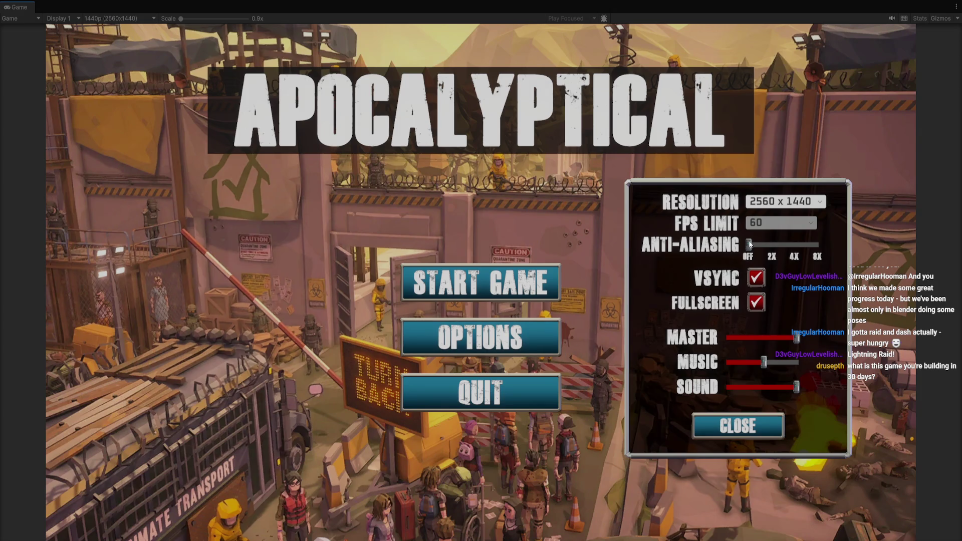
pyautogui.click(505, 341)
pyautogui.click(505, 341)
pyautogui.moveTo(749, 245); pyautogui.dragTo(793, 248)
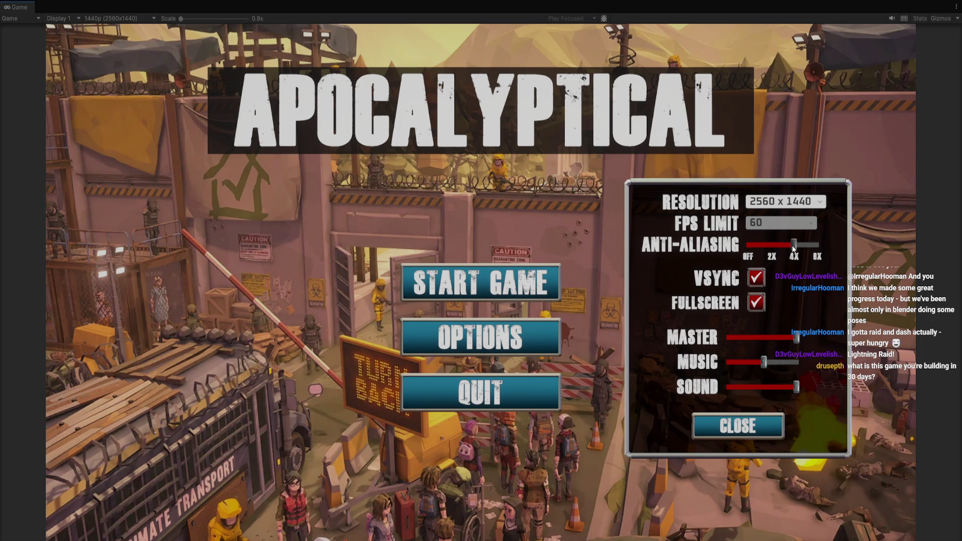
pyautogui.click(742, 421)
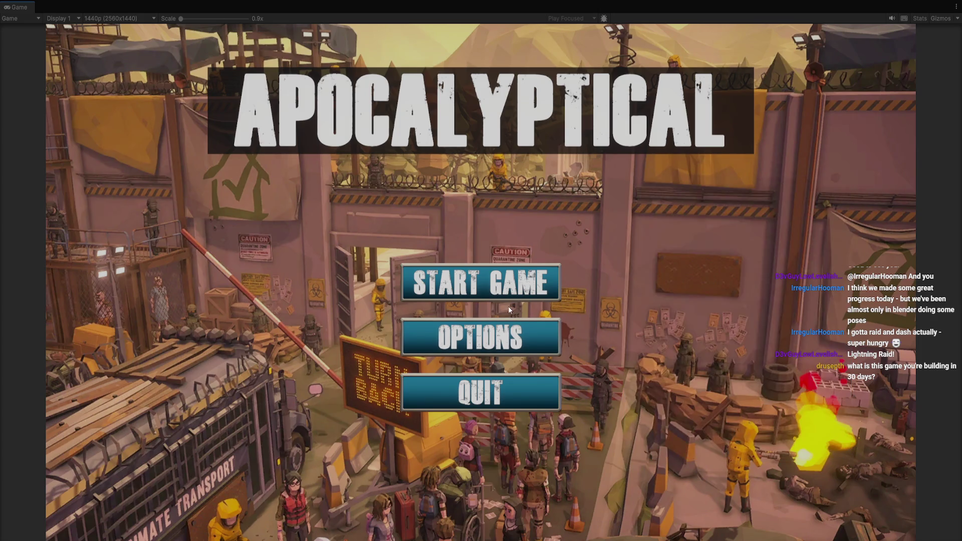
pyautogui.click(535, 286)
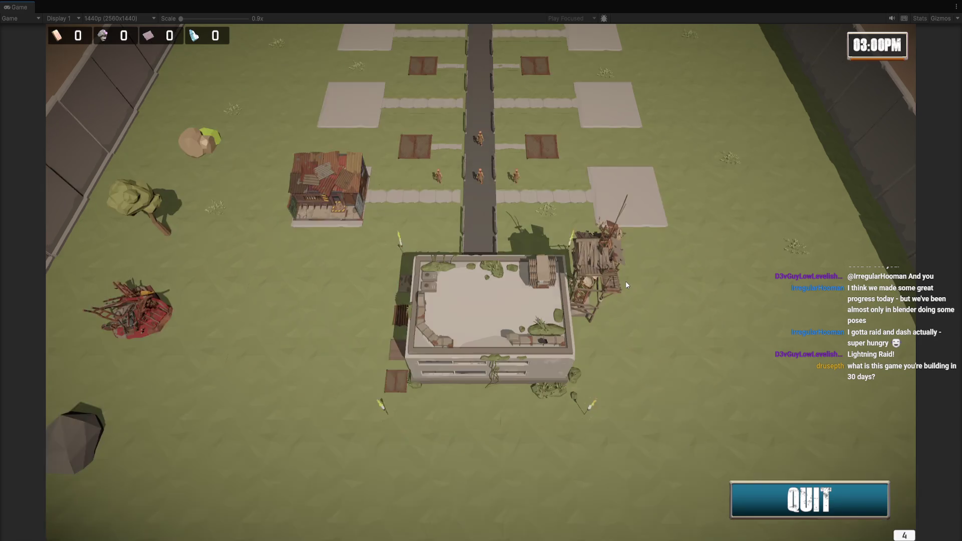
# Pan the game camera around the base with WASD, ending past the gate on the dirt field.
pyautogui.press('a')
pyautogui.press('s')
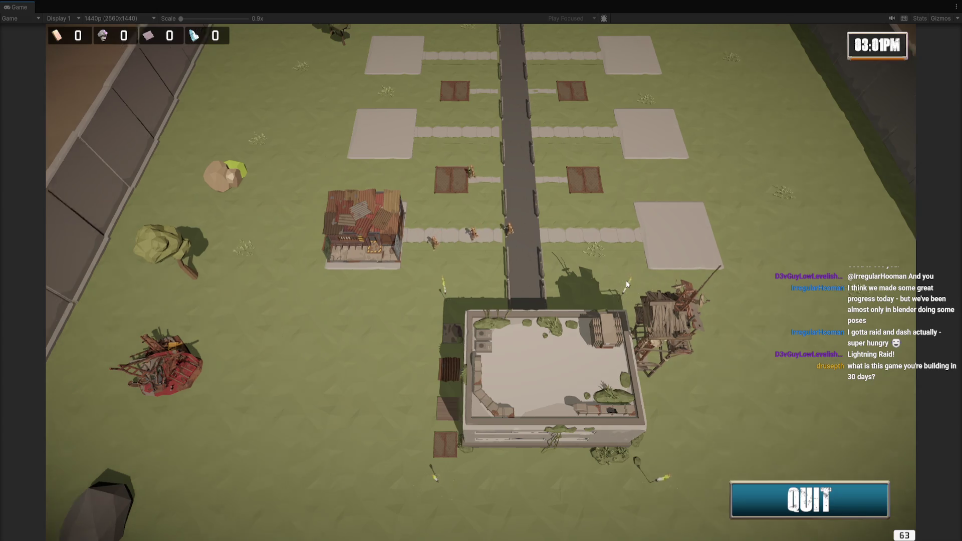
pyautogui.press('a')
pyautogui.press('w')
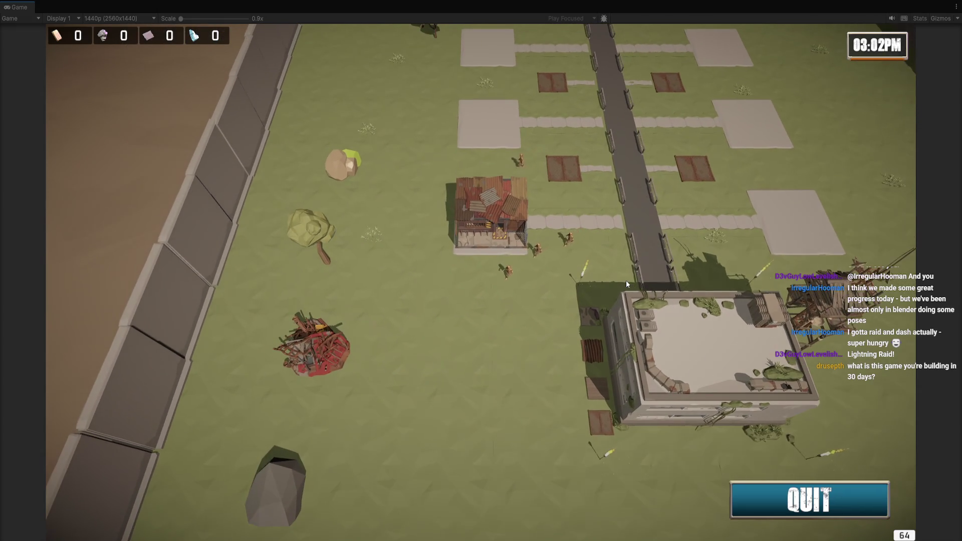
pyautogui.press('a')
pyautogui.press('s')
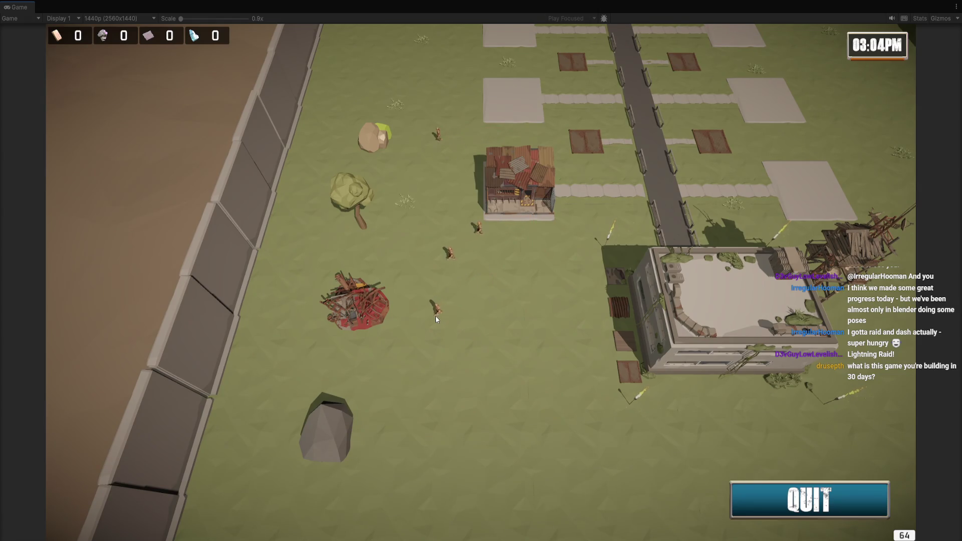
pyautogui.press('a')
pyautogui.press('s')
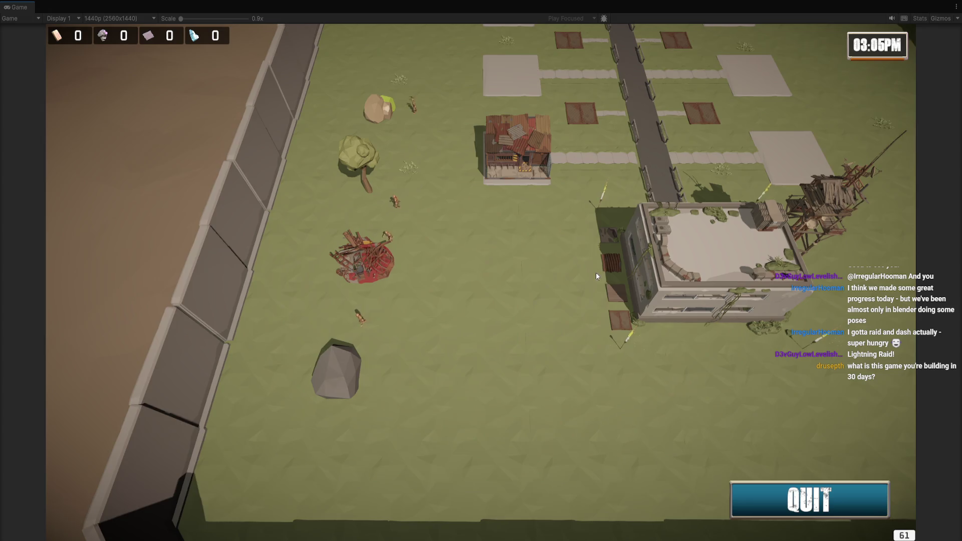
pyautogui.press('w')
pyautogui.press('d')
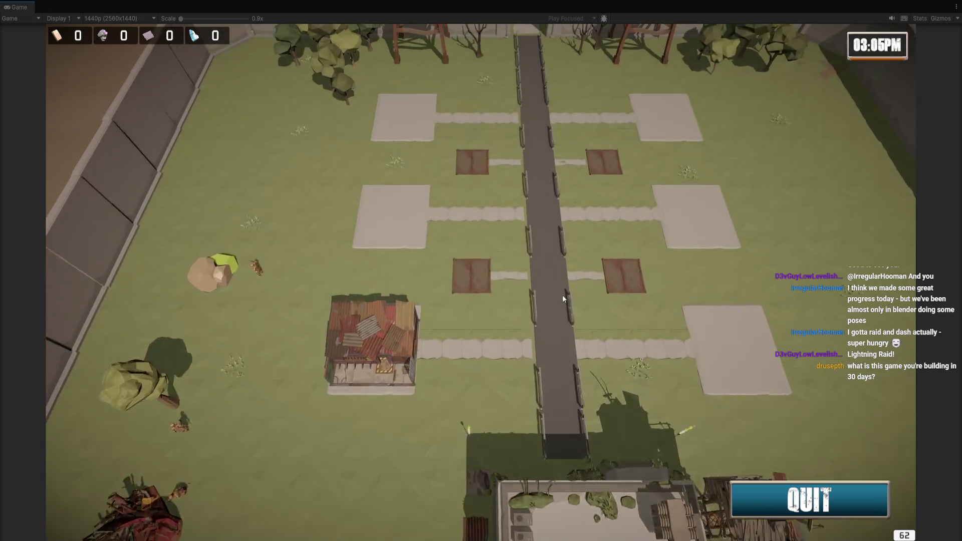
pyautogui.press('w')
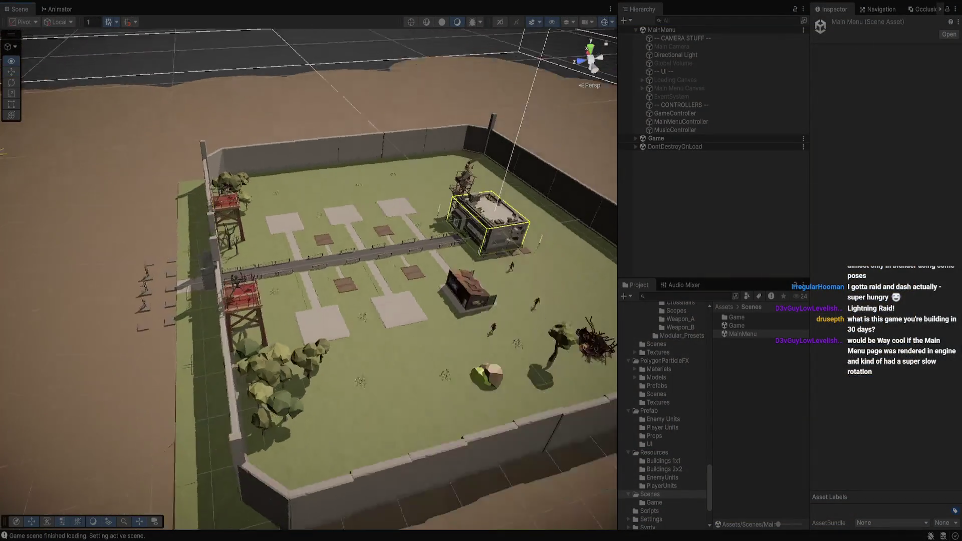
# Orbit to a near top-down view of the base and frame the dirt ground patch.
pyautogui.moveTo(309, 279)
pyautogui.mouseDown()
pyautogui.moveTo(215, 280)
pyautogui.moveTo(236, 279)
pyautogui.mouseUp()
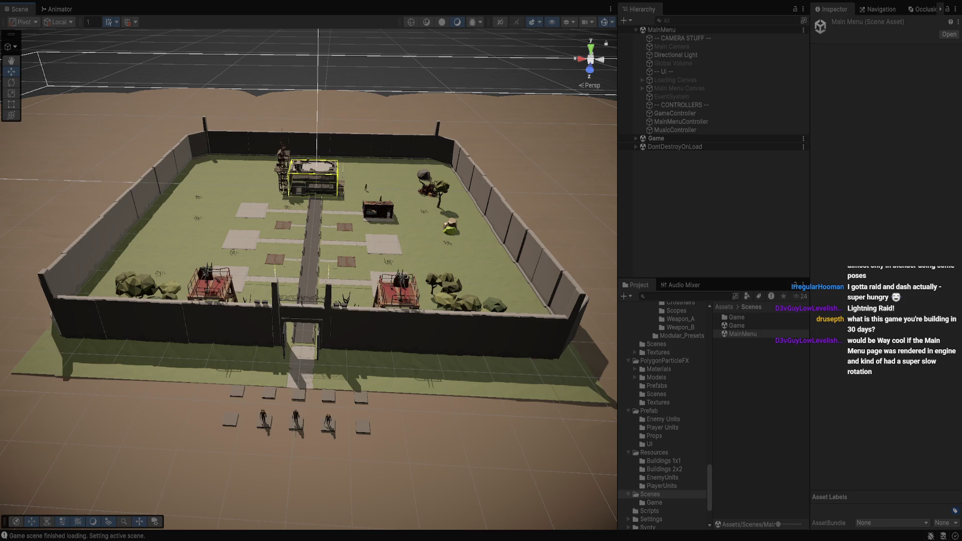
pyautogui.moveTo(367, 188)
pyautogui.mouseDown()
pyautogui.moveTo(200, 488)
pyautogui.moveTo(200, 524)
pyautogui.mouseUp()
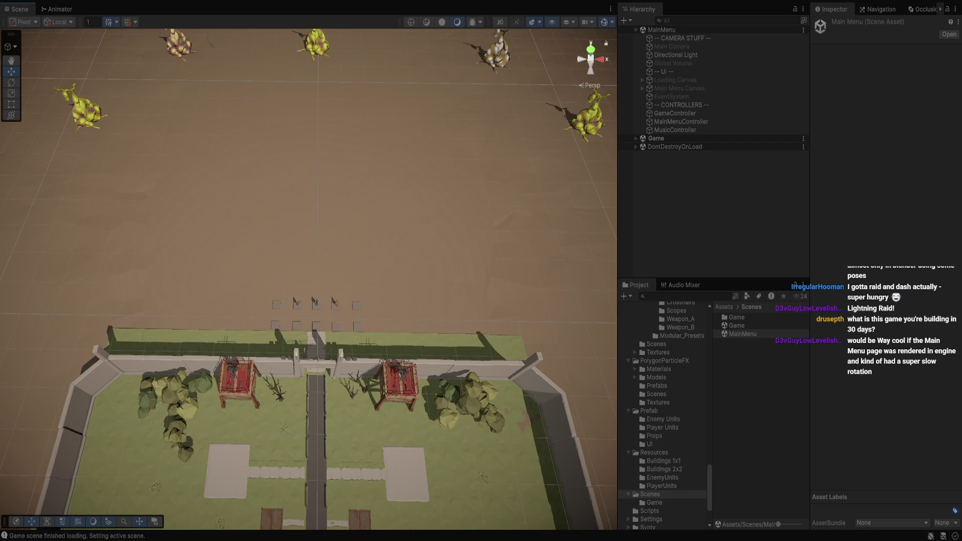
pyautogui.click(321, 203)
pyautogui.press('f')
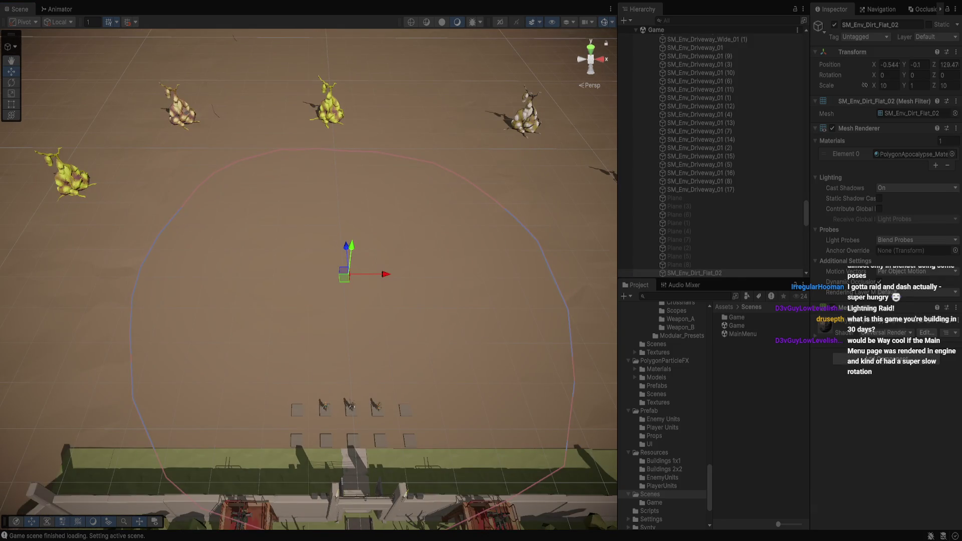
pyautogui.scroll(10, 676, 148)
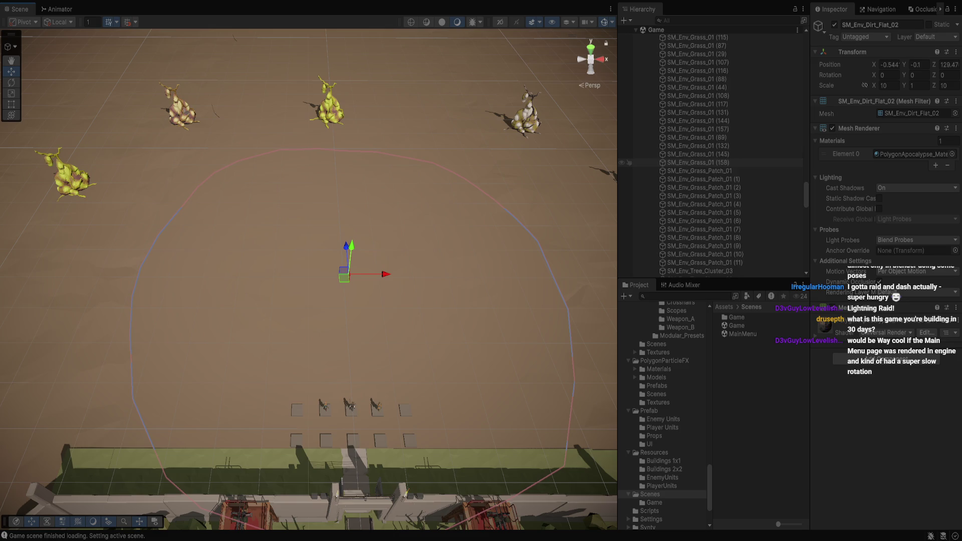
# Inspect Town Objects, then EnemyController's spawner settings with its 15 enemy units.
pyautogui.click(677, 160)
pyautogui.scroll(5, 677, 155)
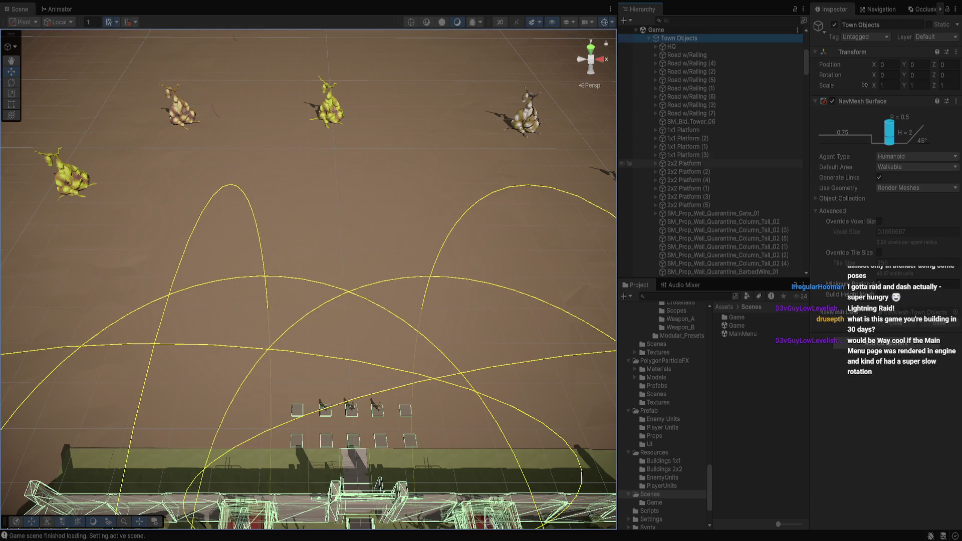
pyautogui.scroll(5, 702, 161)
pyautogui.click(677, 138)
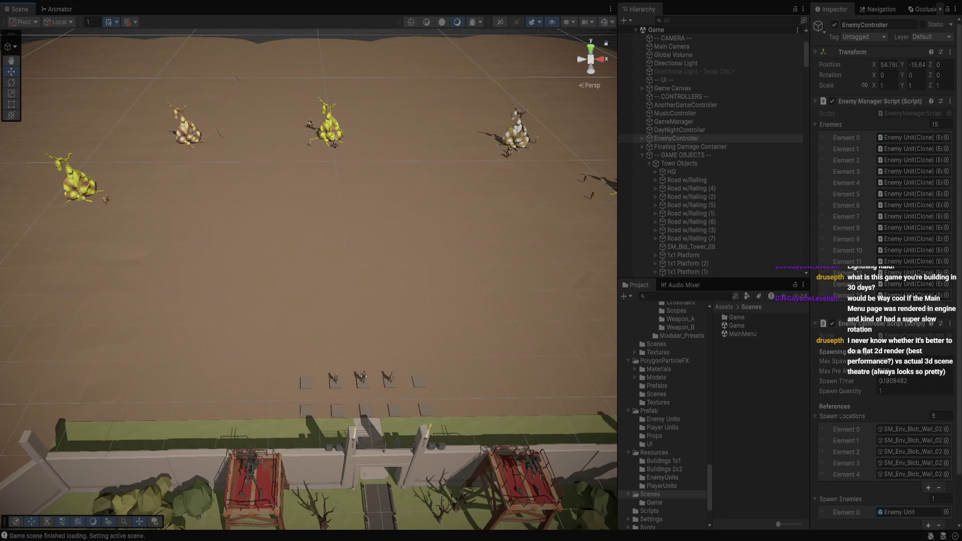
pyautogui.press('q')
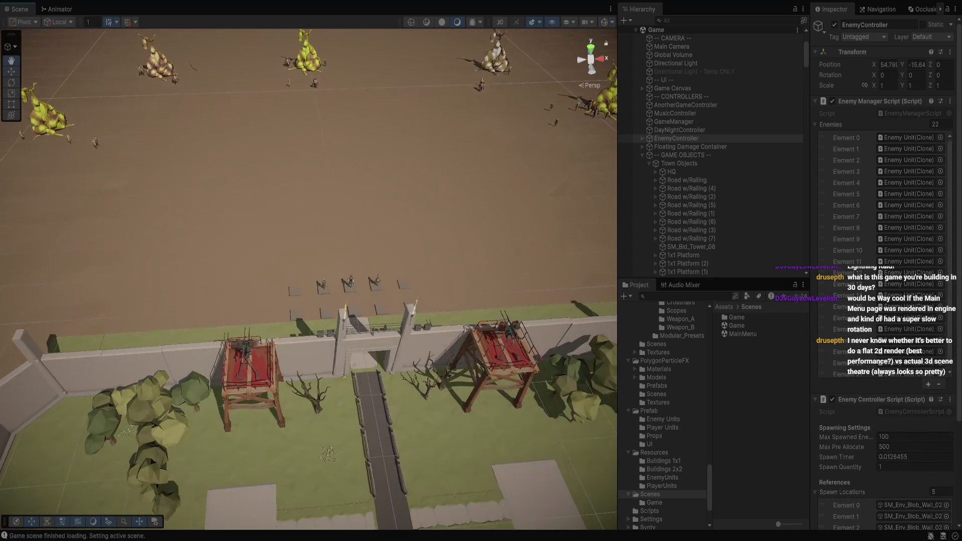
pyautogui.scroll(2, 309, 301)
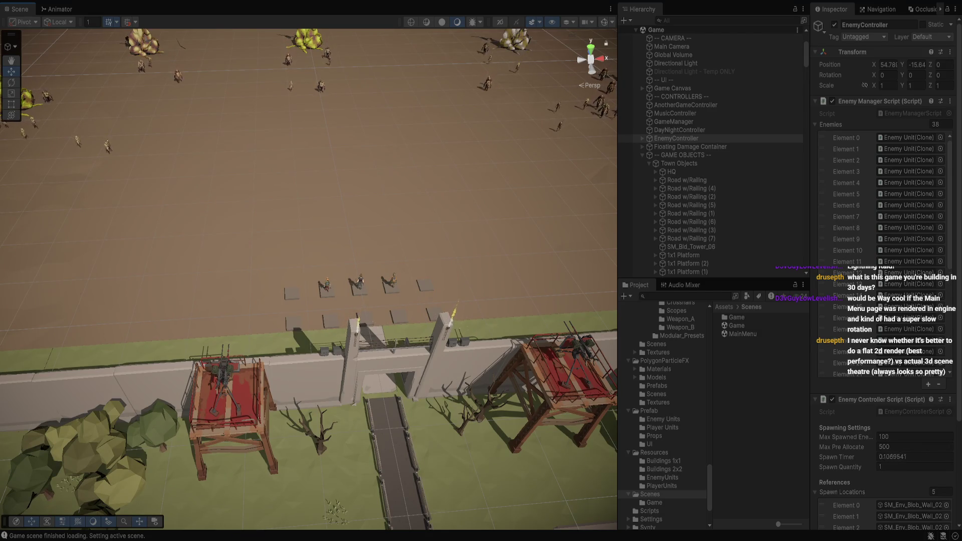
pyautogui.scroll(4, 309, 301)
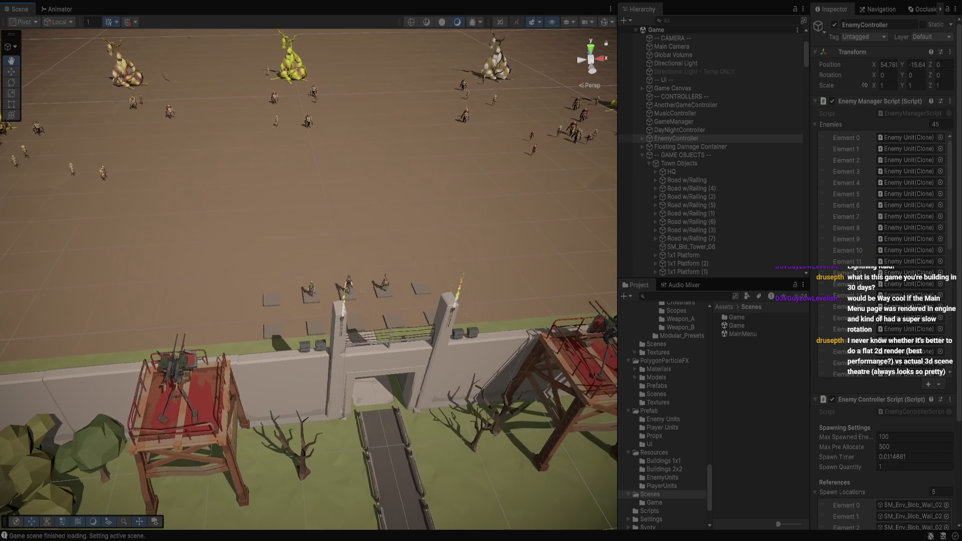
pyautogui.moveTo(350, 301); pyautogui.dragTo(301, 301)
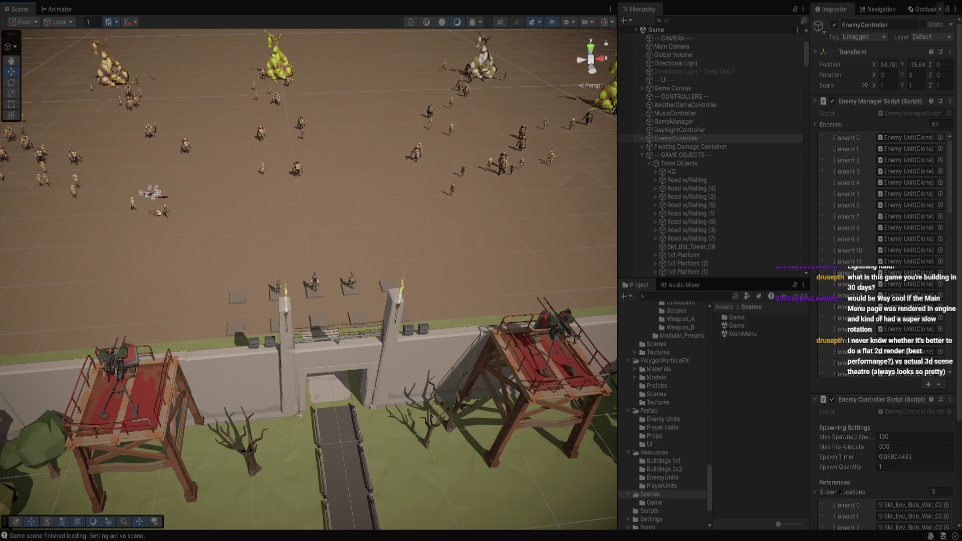
pyautogui.scroll(2, 308, 300)
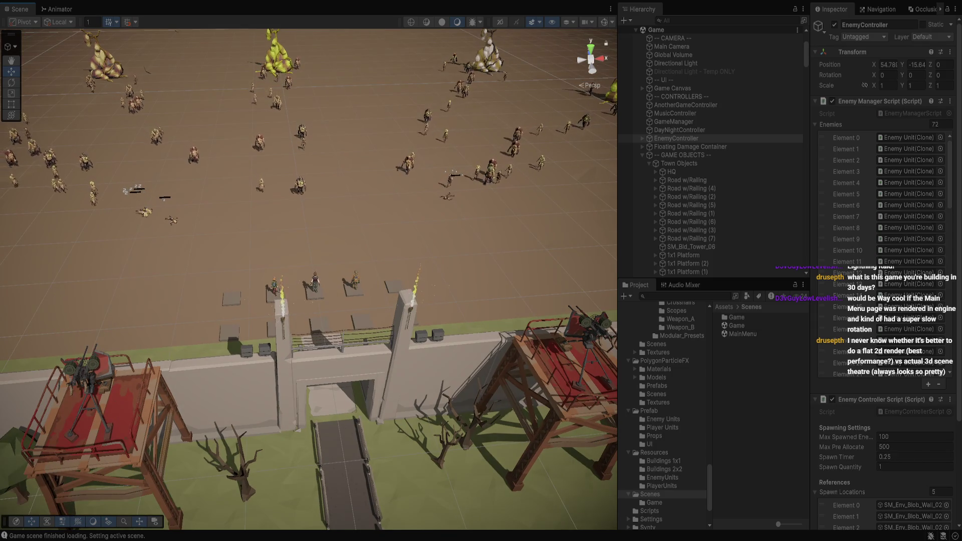
pyautogui.scroll(1, 309, 301)
pyautogui.scroll(1, 309, 300)
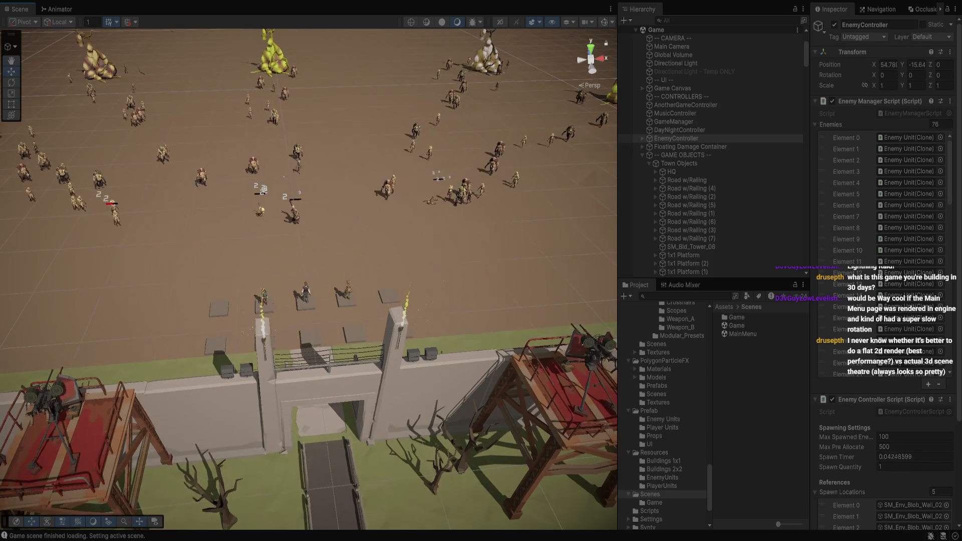
pyautogui.scroll(1, 308, 300)
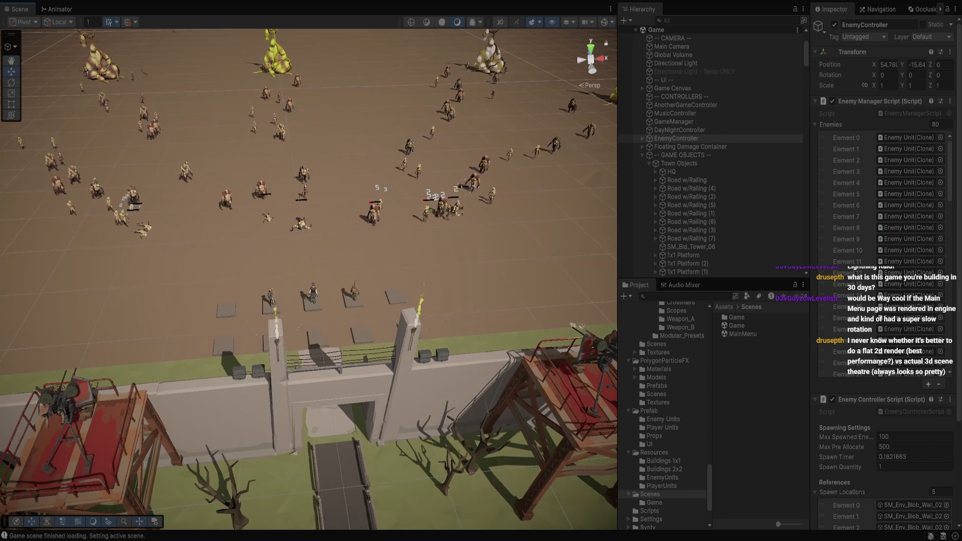
pyautogui.scroll(2, 309, 300)
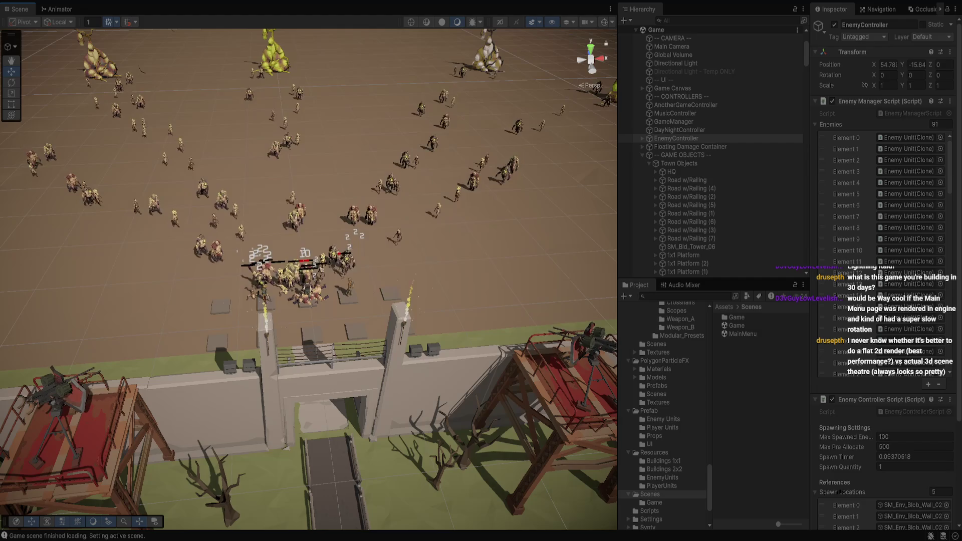
# Set the DayNightController's Real Minutes Per value to 0.01.
pyautogui.click(680, 130)
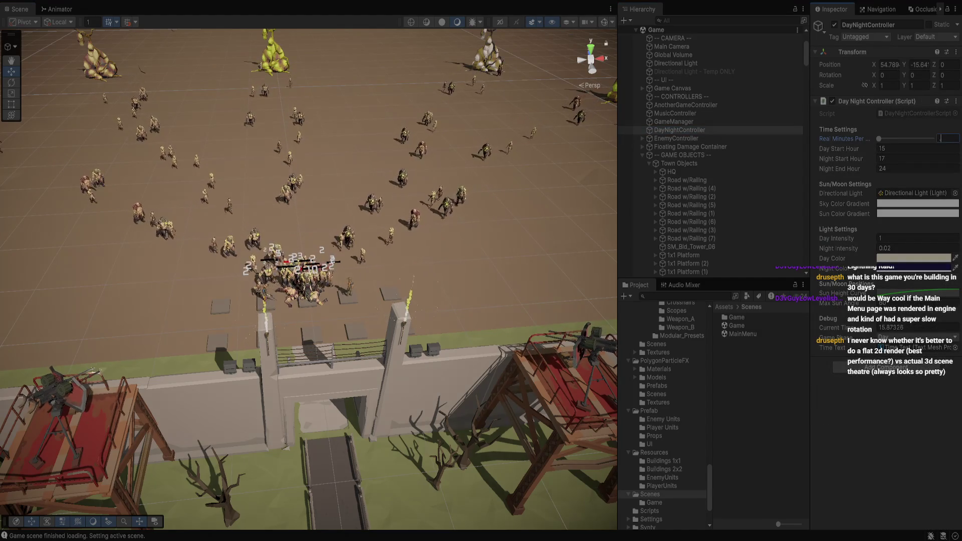
pyautogui.write('0.01')
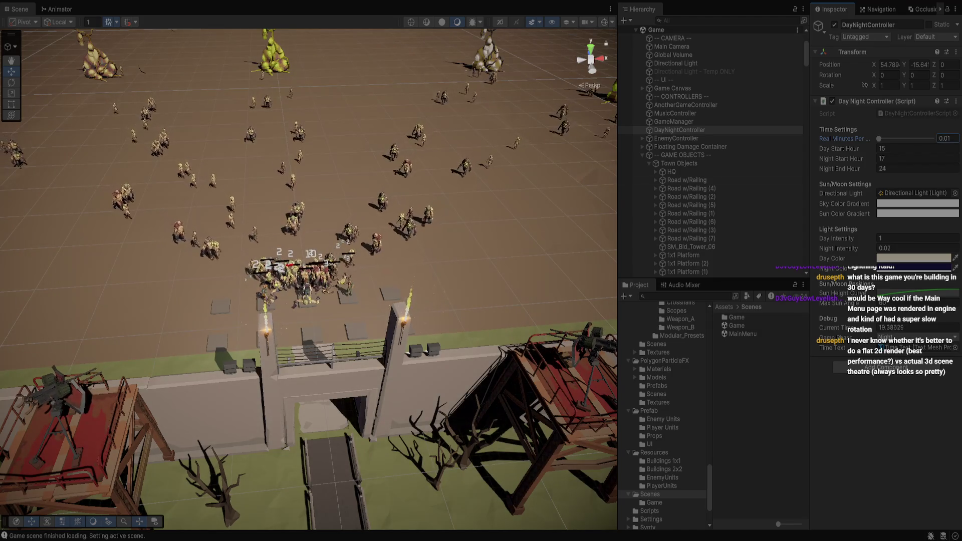
pyautogui.click(101, 370)
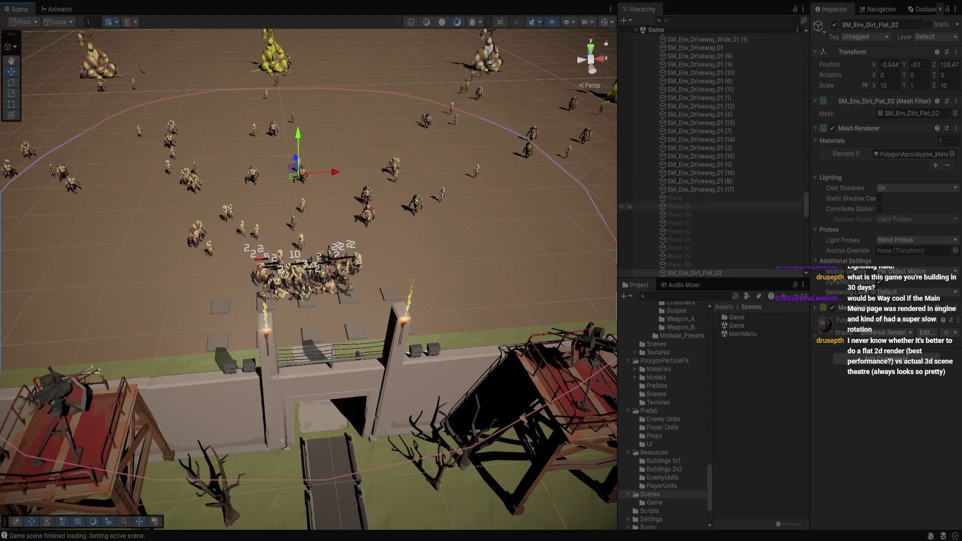
pyautogui.scroll(10, 712, 150)
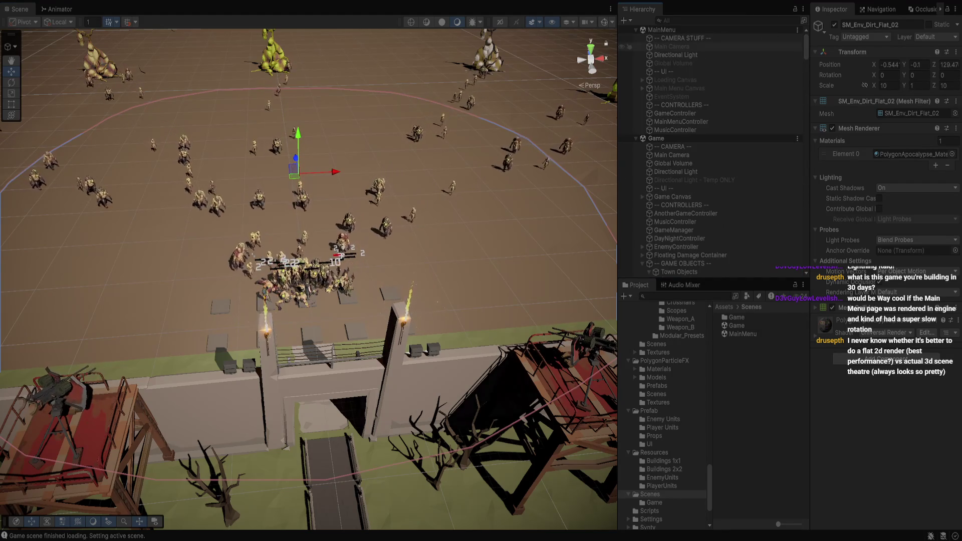
# Disable the MainMenu's Directional Light and set the day-night cycle slider to 1.73.
pyautogui.click(676, 54)
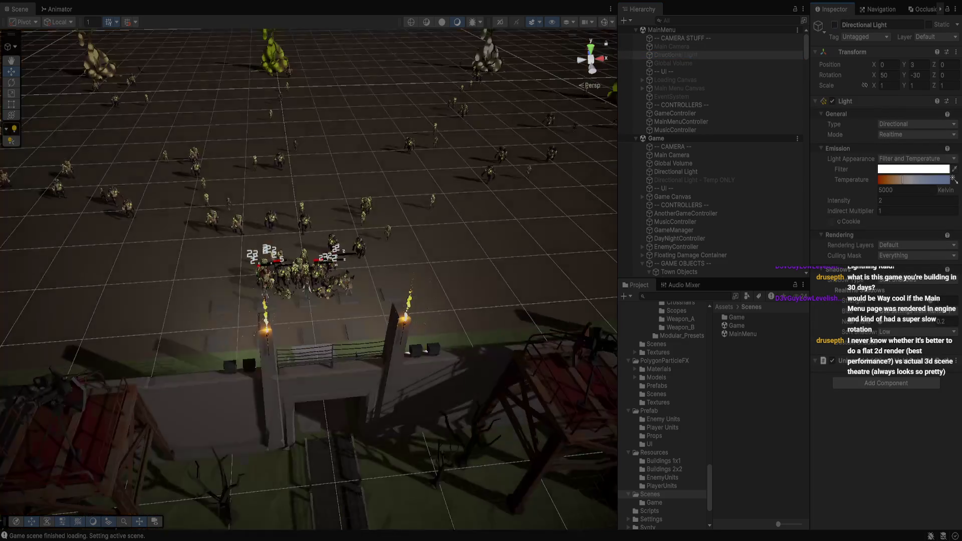
pyautogui.click(835, 25)
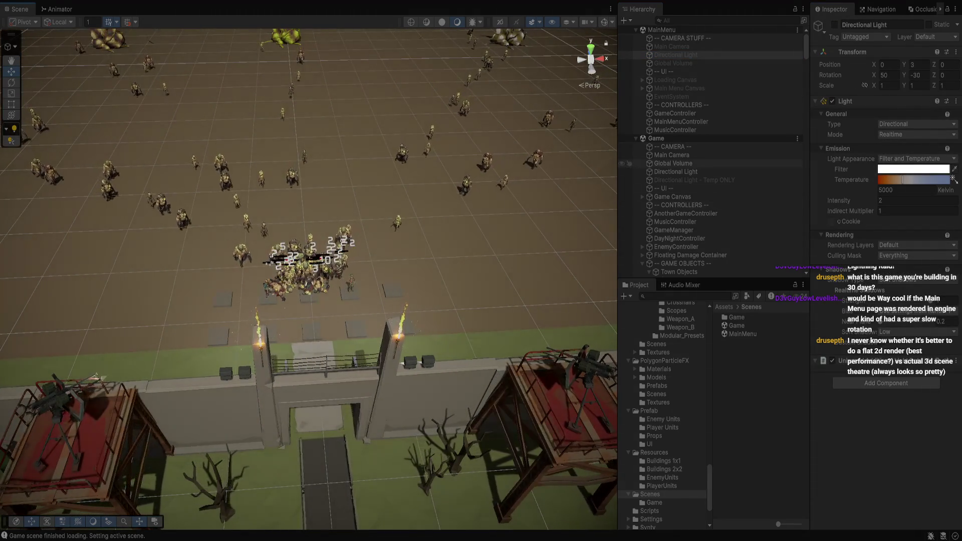
pyautogui.click(676, 246)
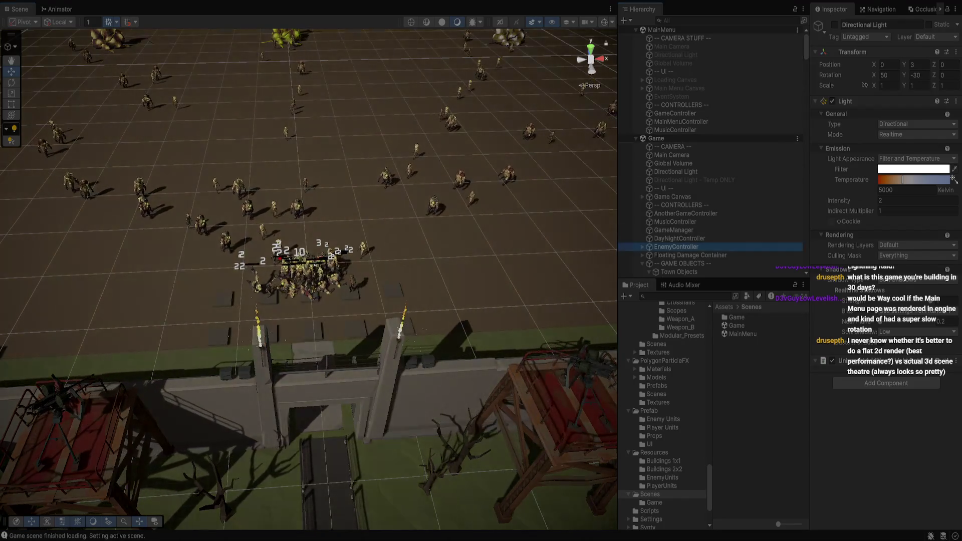
pyautogui.click(679, 238)
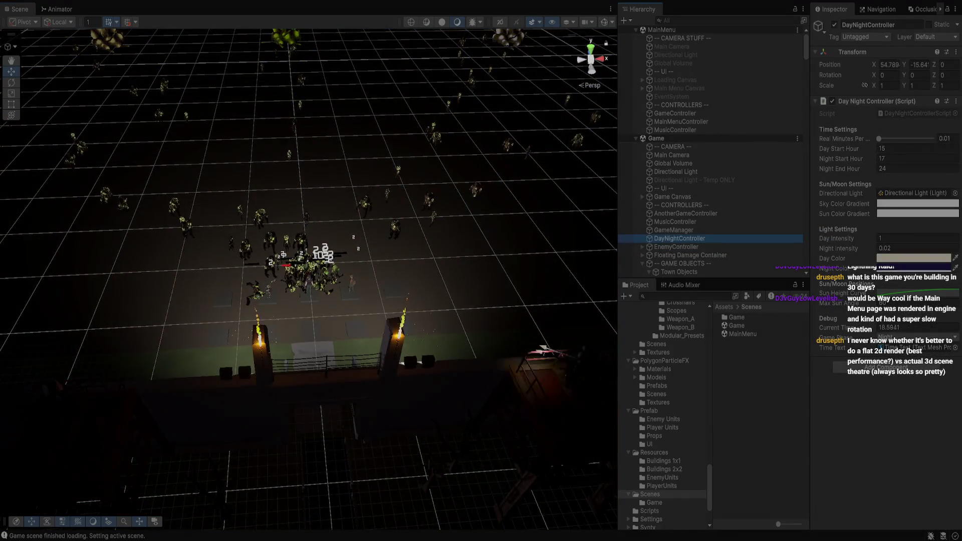
pyautogui.moveTo(878, 138); pyautogui.dragTo(888, 139)
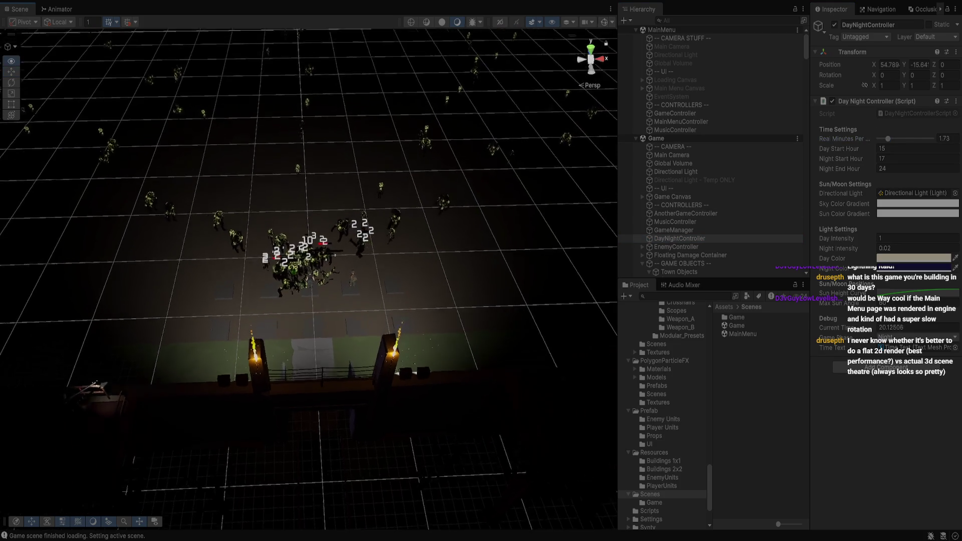
pyautogui.scroll(2, 309, 251)
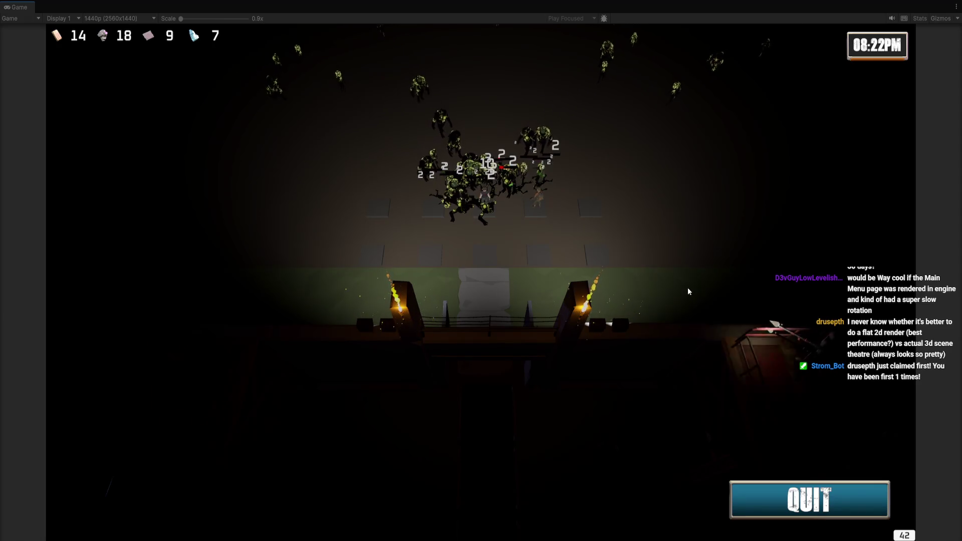
# Zoom the game camera in and out on the night battle at the gate, then return to the editor.
pyautogui.scroll(2, 607, 233)
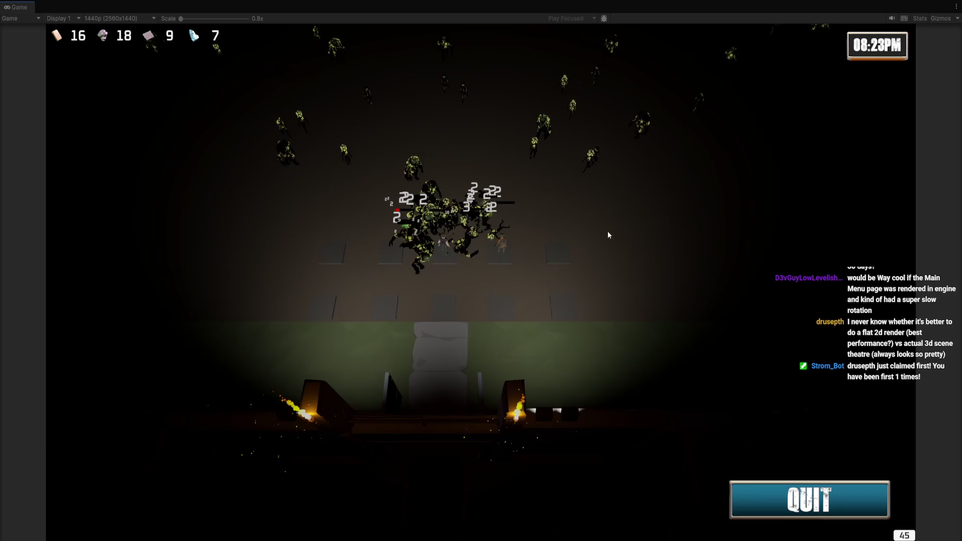
pyautogui.scroll(3, 573, 221)
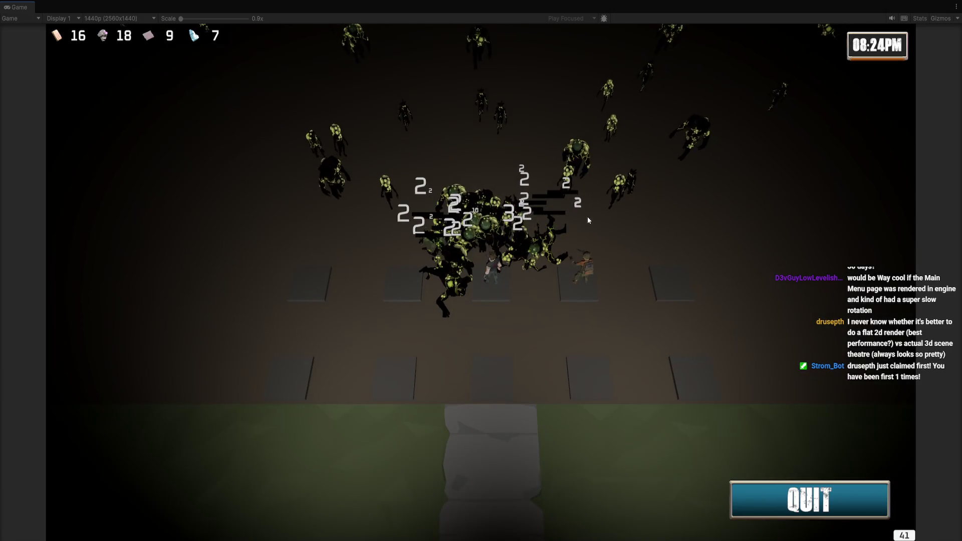
pyautogui.scroll(-3, 617, 264)
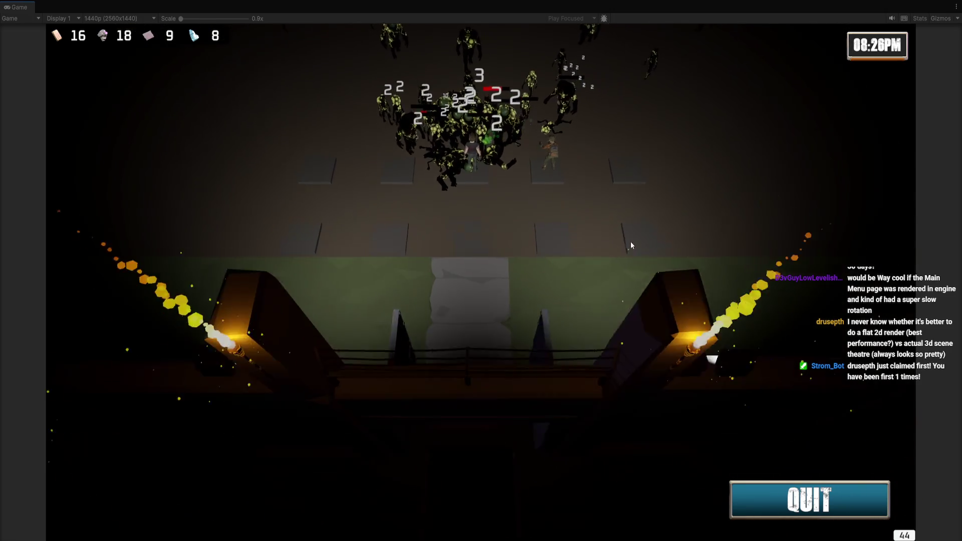
pyautogui.scroll(-3, 626, 242)
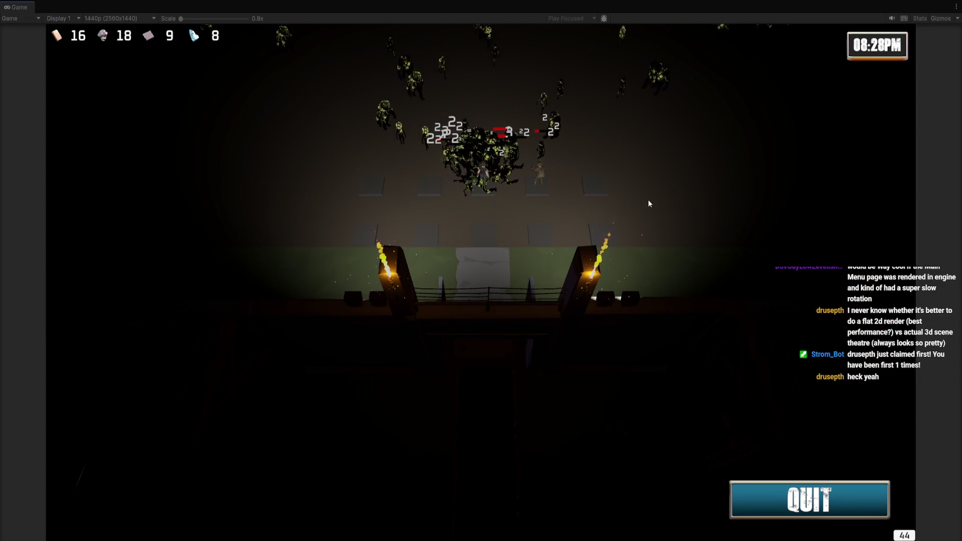
pyautogui.hotkey('alt', 'Tab')
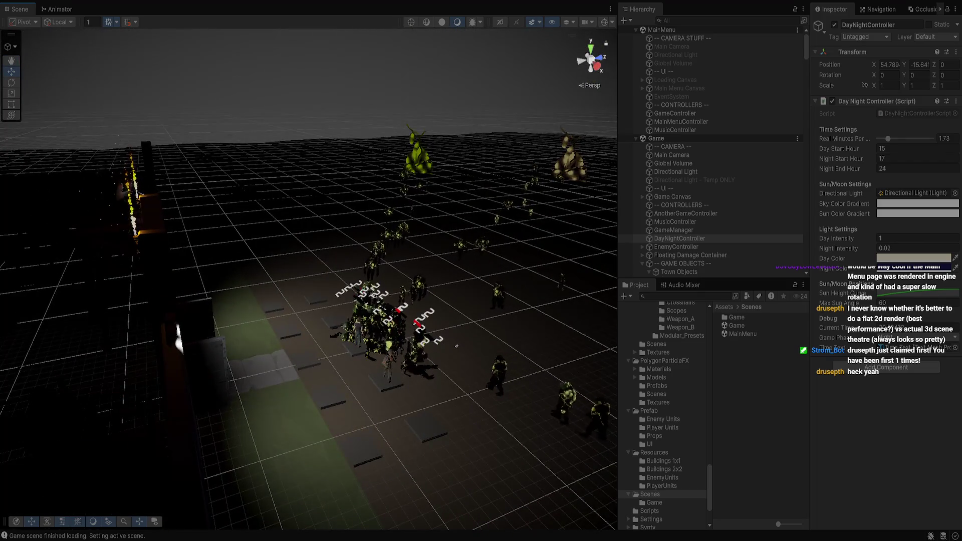
# Select and frame a survivor unit in the Scene view, then zoom around the surrounding horde.
pyautogui.click(389, 360)
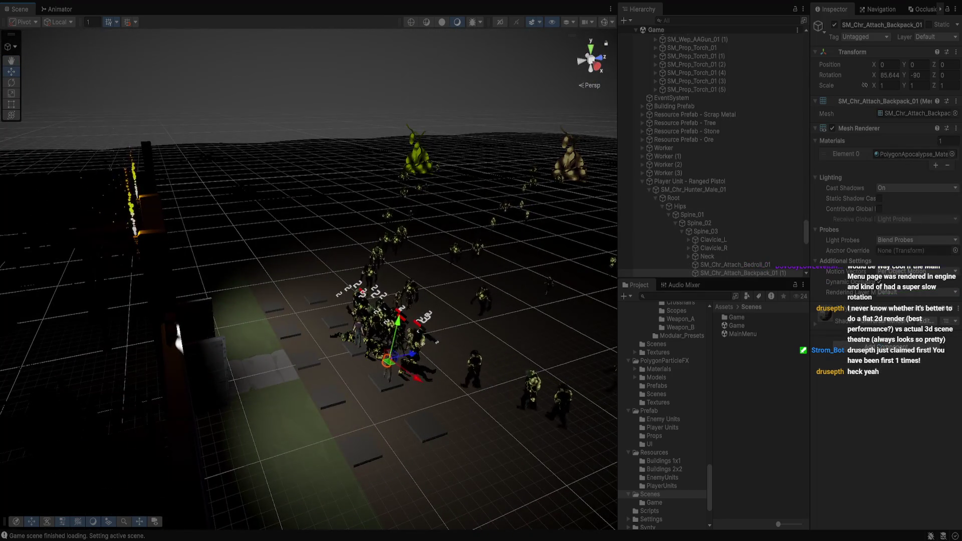
pyautogui.press('f')
pyautogui.click(75, 451)
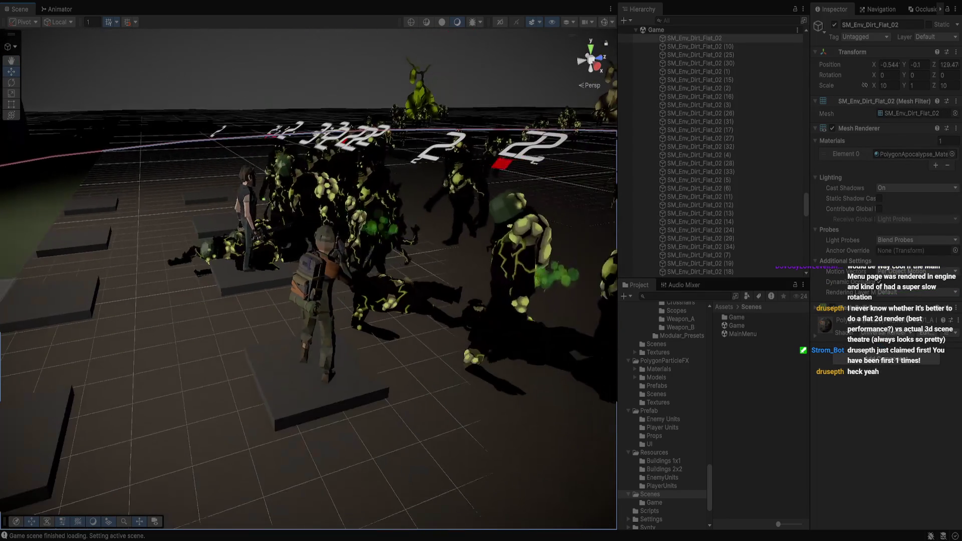
pyautogui.scroll(-5, 308, 278)
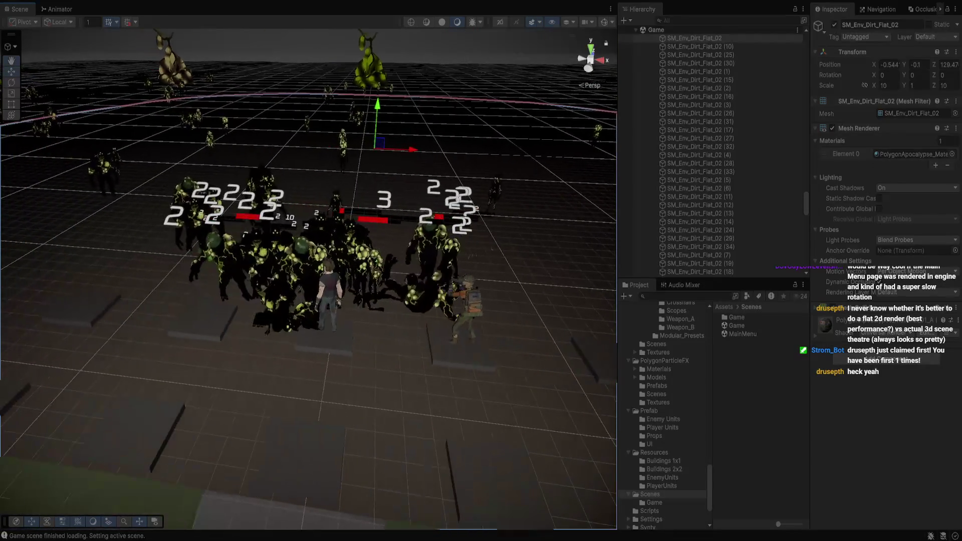
pyautogui.scroll(10, 712, 150)
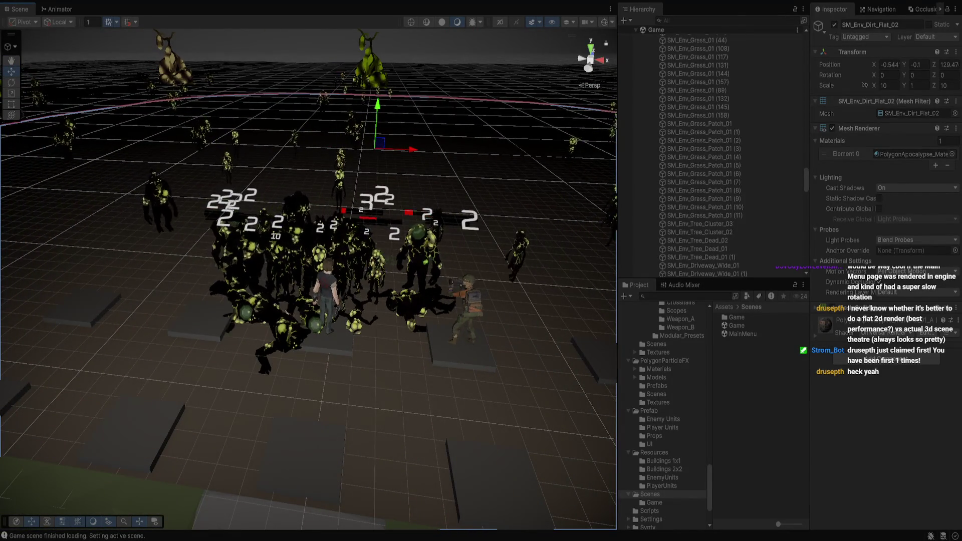
pyautogui.scroll(5, 711, 150)
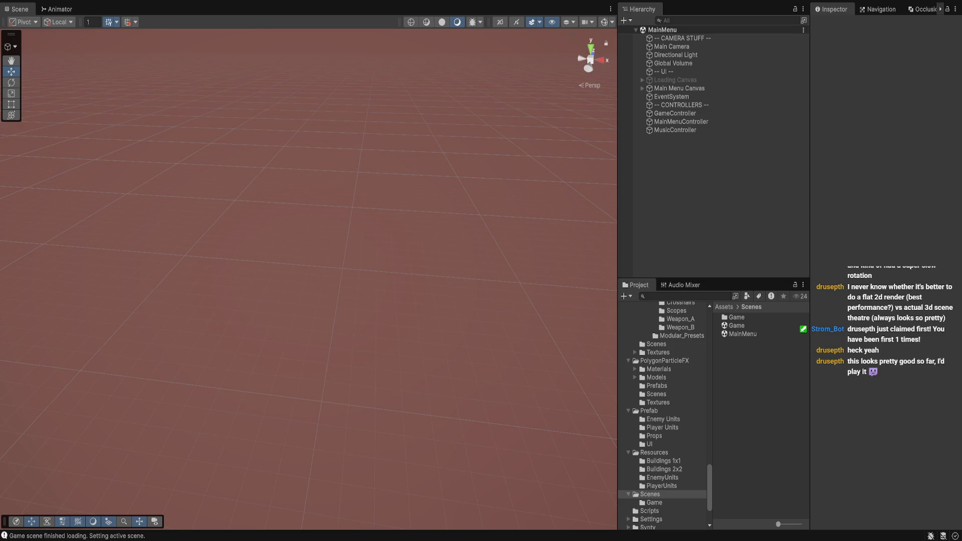
# Open the Game scene and pan and zoom the view to frame the wall and gate.
pyautogui.click(737, 317)
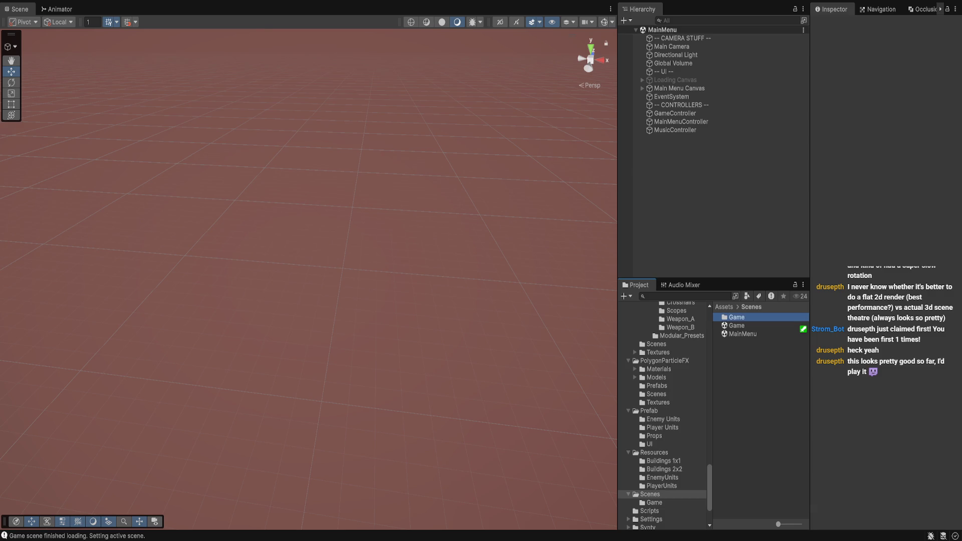
pyautogui.click(737, 325)
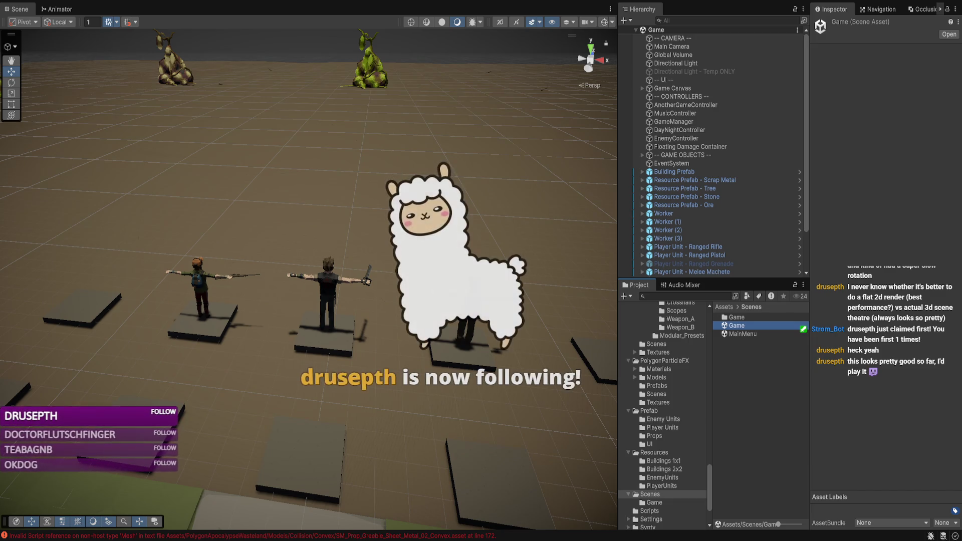
pyautogui.press('s')
pyautogui.scroll(2, 374, 405)
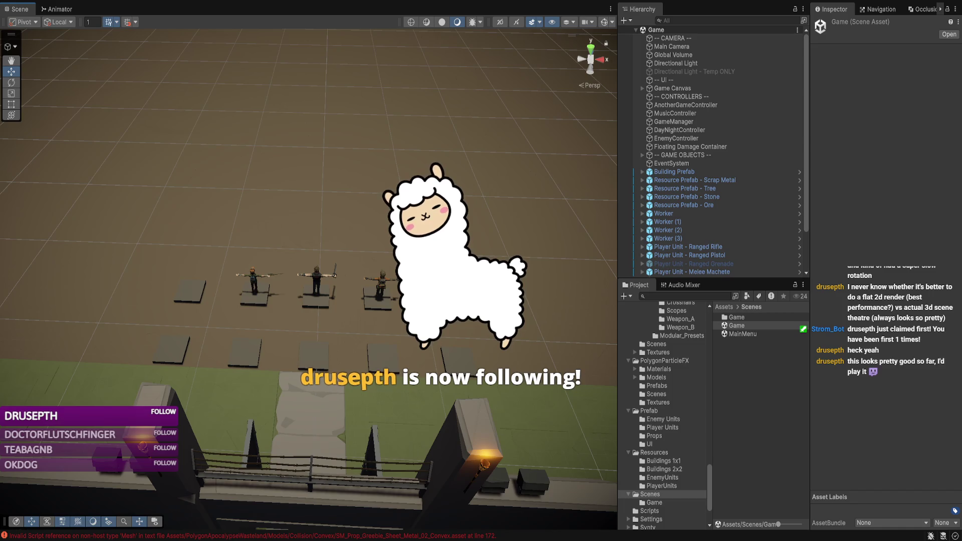
pyautogui.scroll(-2, 308, 276)
pyautogui.press('Down')
pyautogui.press('Down')
pyautogui.press('Down')
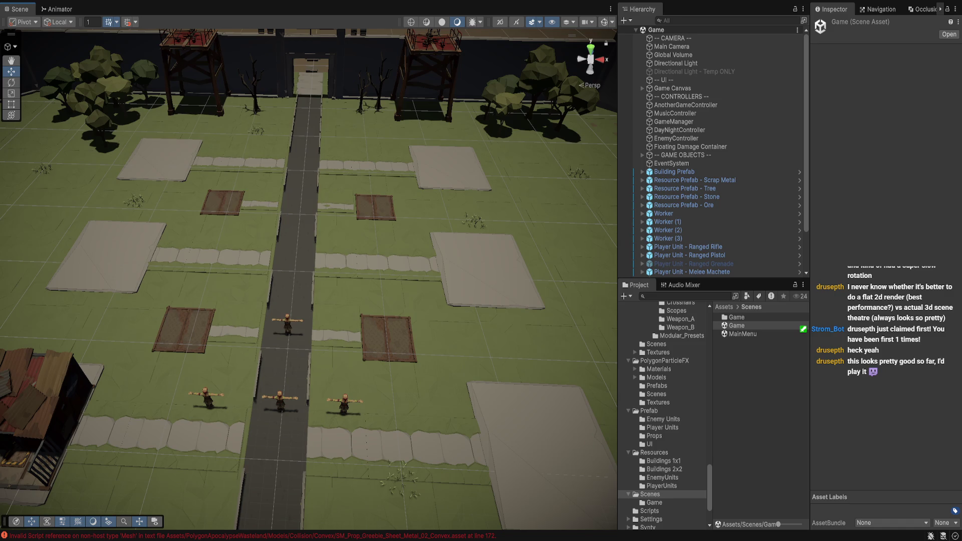
pyautogui.scroll(2, 309, 280)
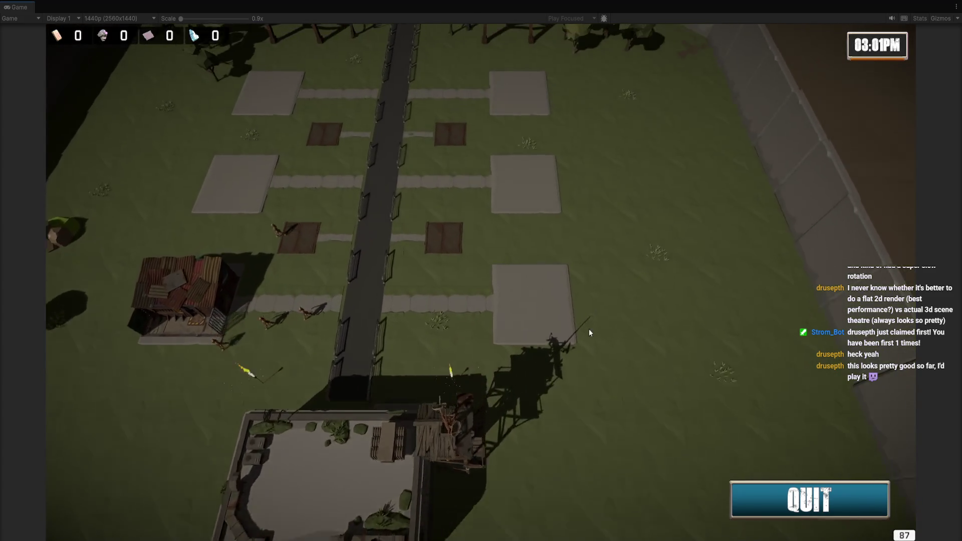
# Open and close a build pad's building menu while panning the game camera around the town.
pyautogui.click(527, 329)
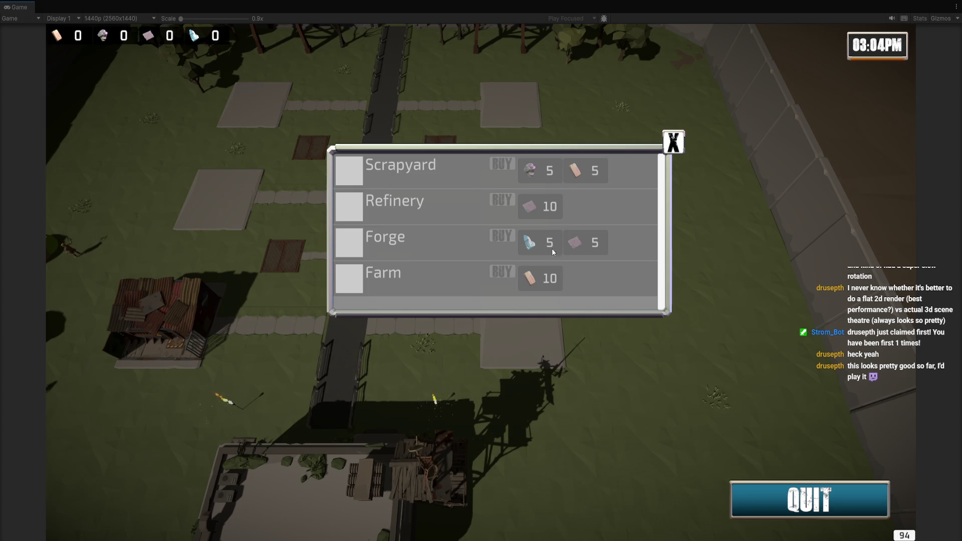
pyautogui.press('w')
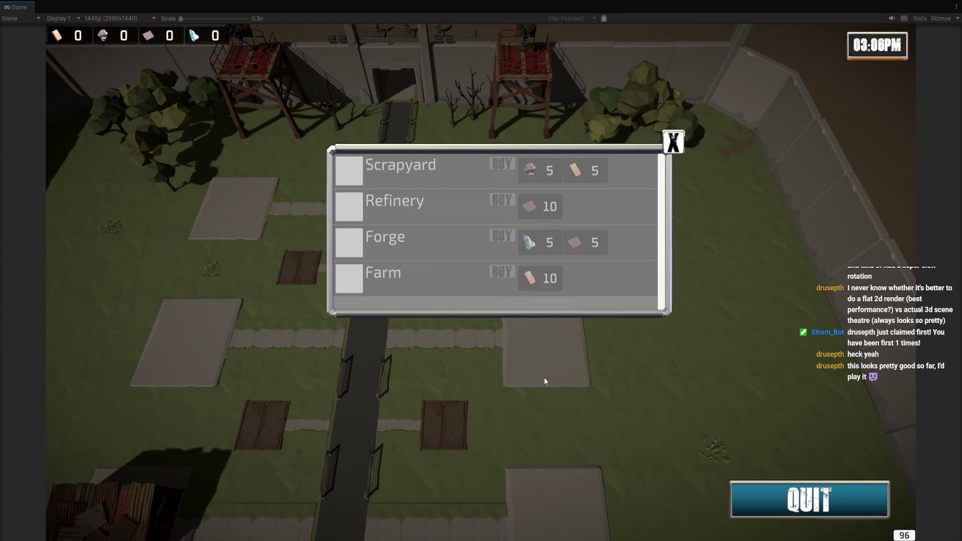
pyautogui.press('s')
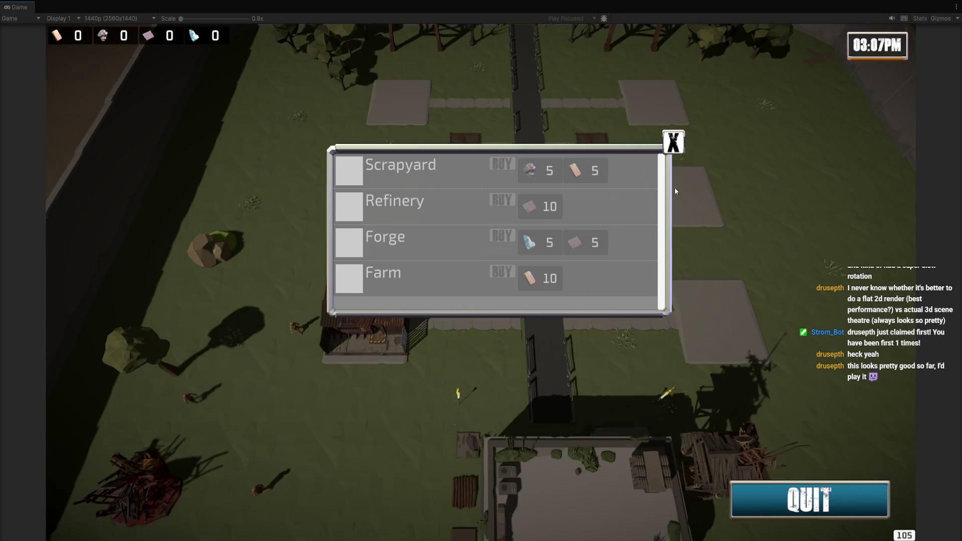
pyautogui.click(673, 142)
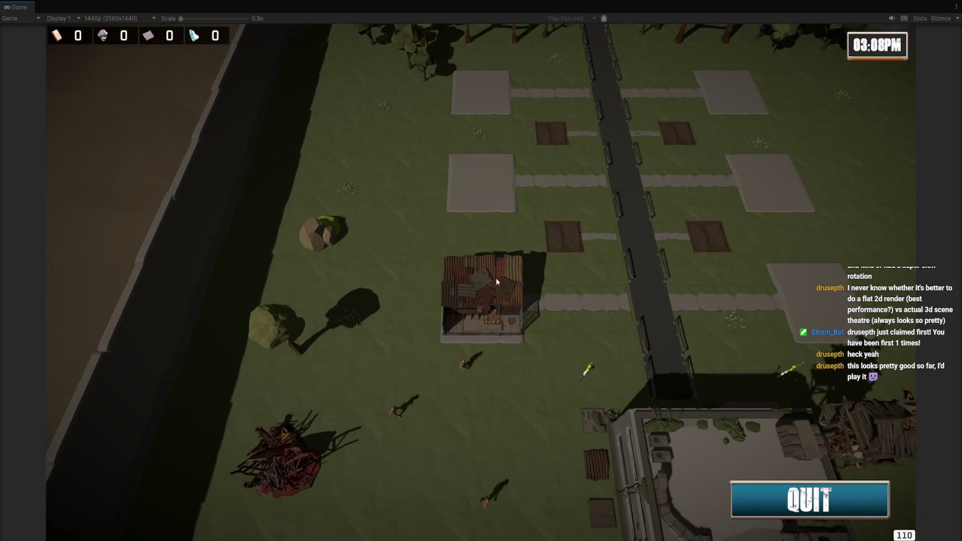
pyautogui.click(497, 283)
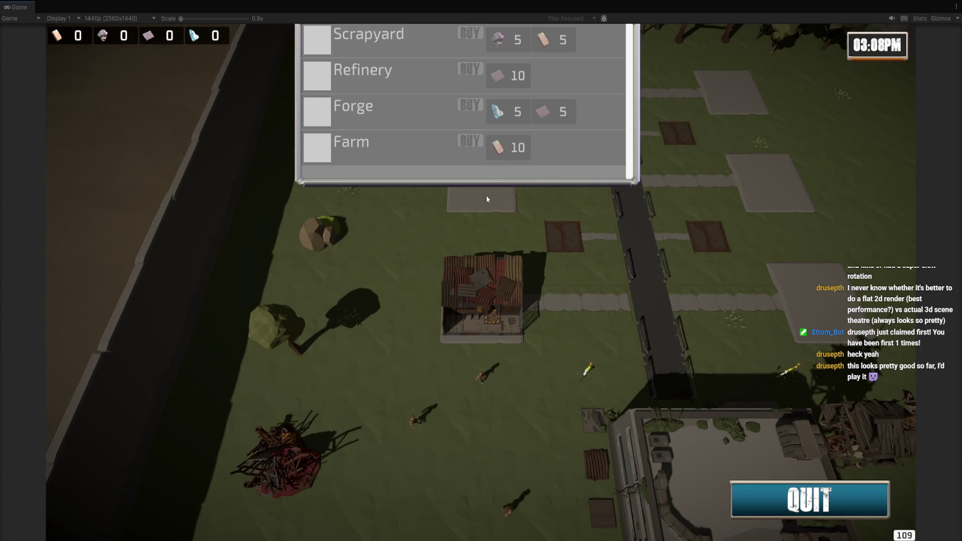
pyautogui.press('w')
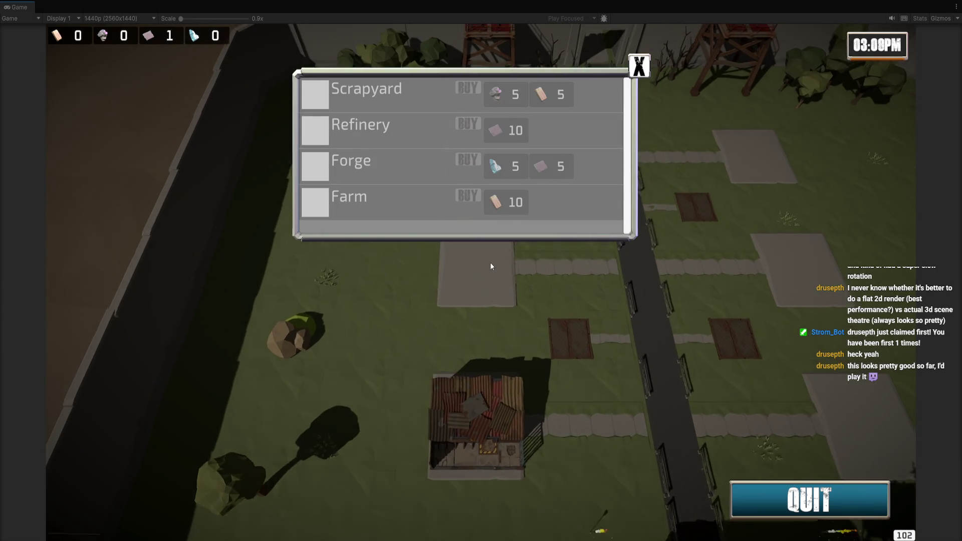
pyautogui.press('w')
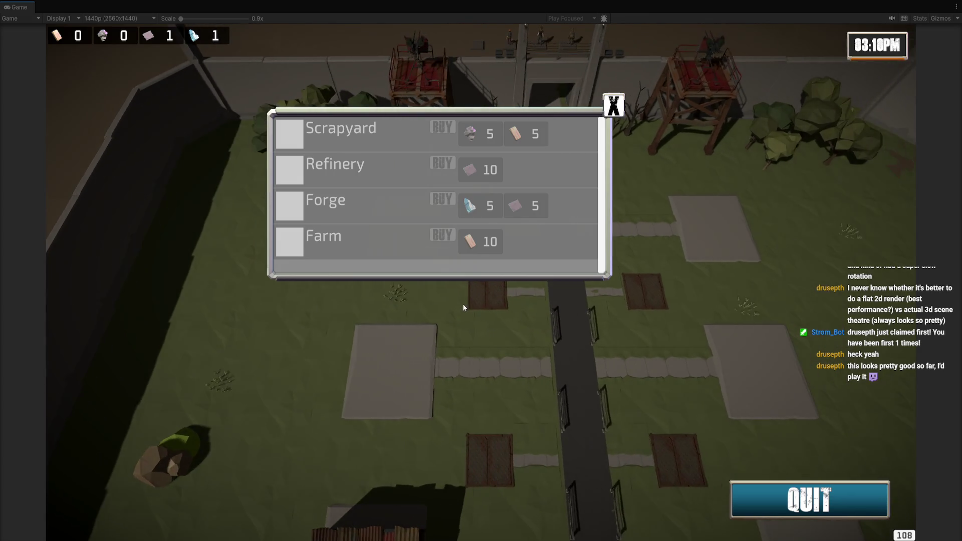
pyautogui.press('w')
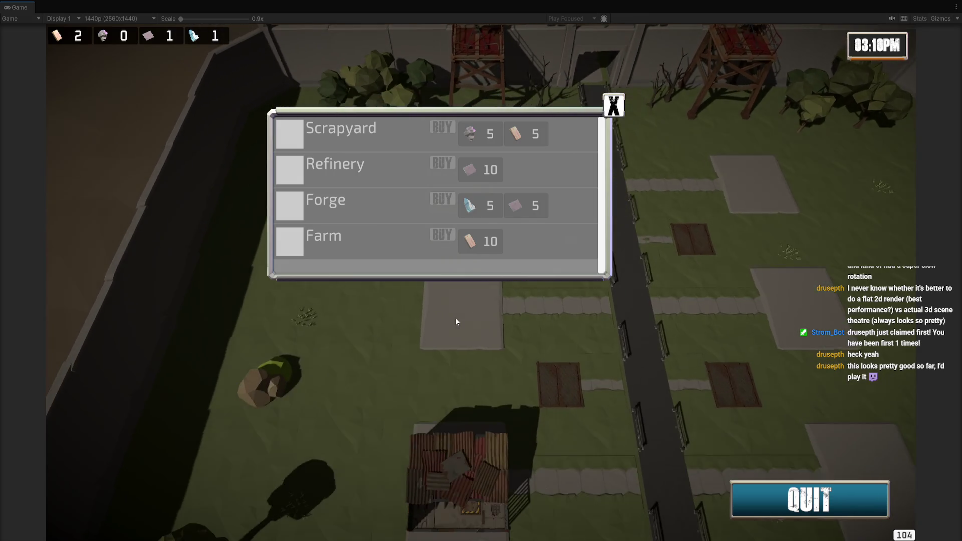
pyautogui.press('a')
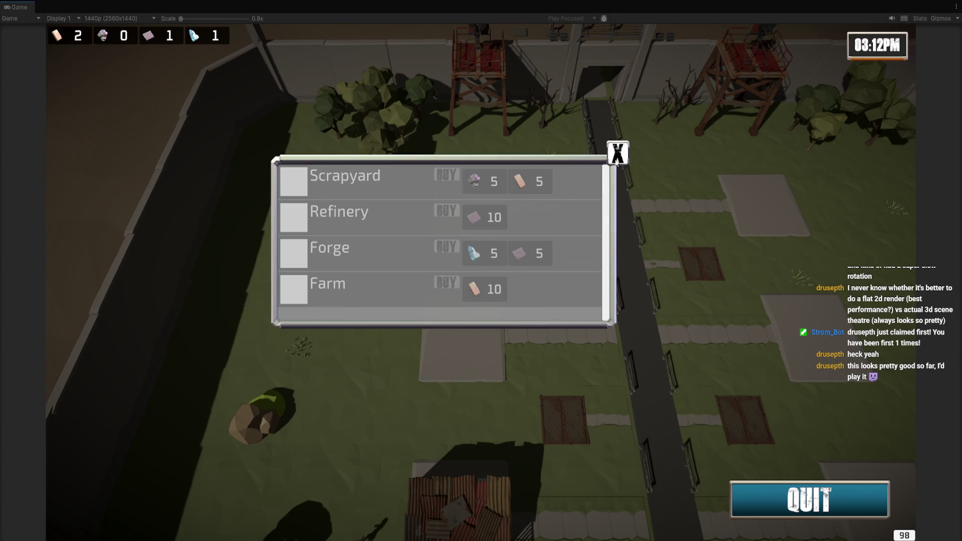
# Try building menus on several more pads, including Worker House and Scout Hut, then stop play mode.
pyautogui.click(595, 342)
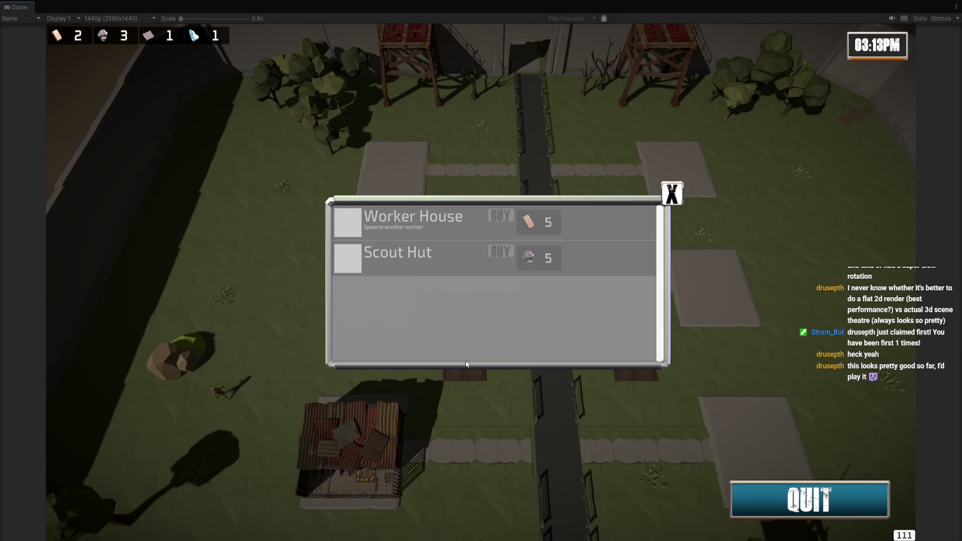
pyautogui.click(672, 195)
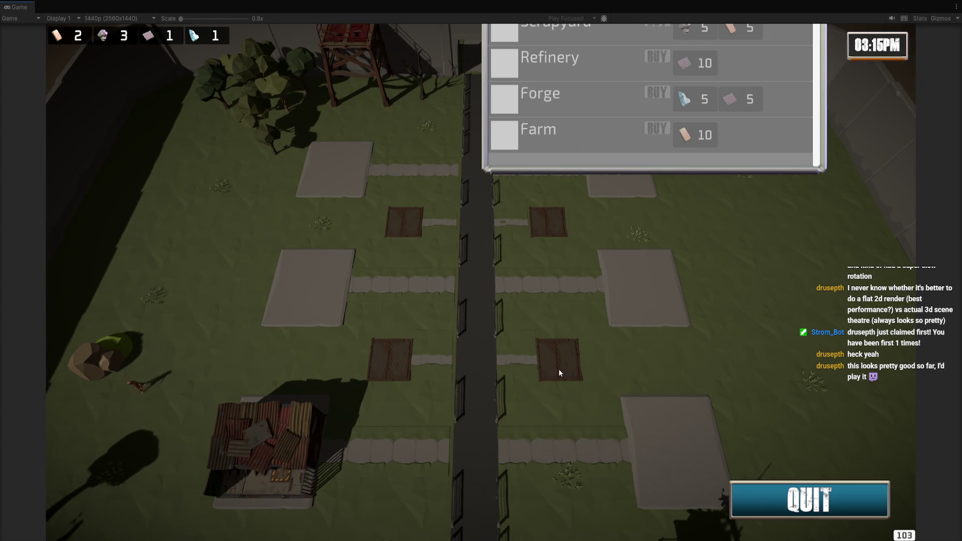
pyautogui.click(632, 296)
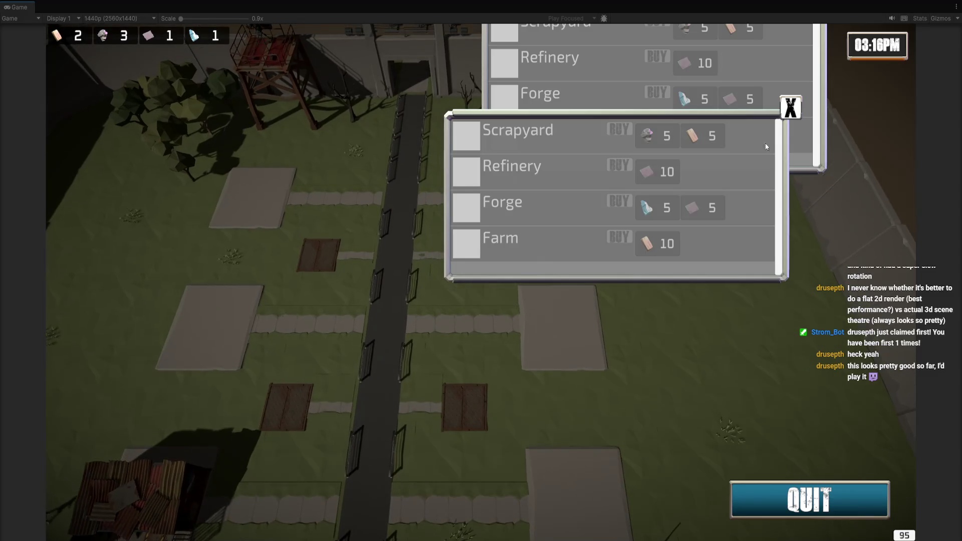
pyautogui.click(790, 105)
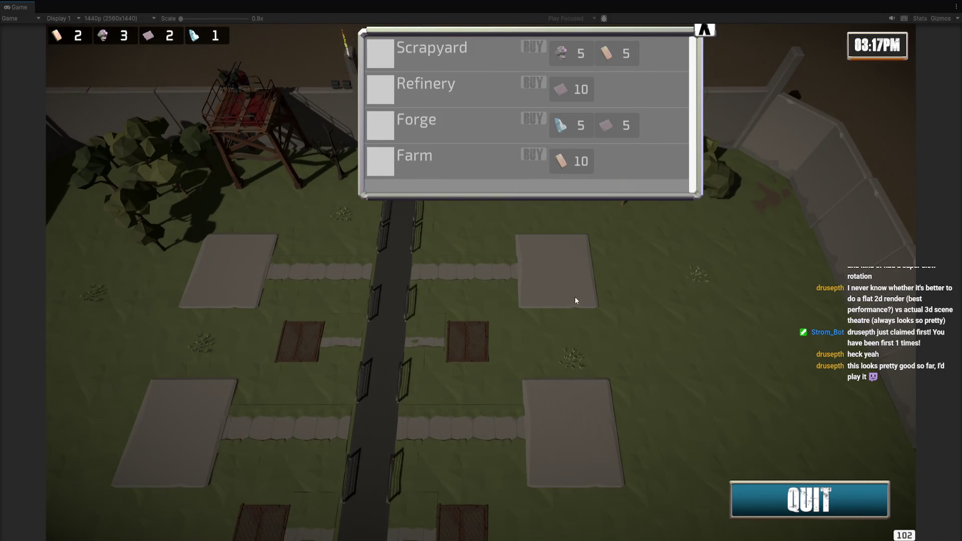
pyautogui.click(575, 297)
pyautogui.click(576, 279)
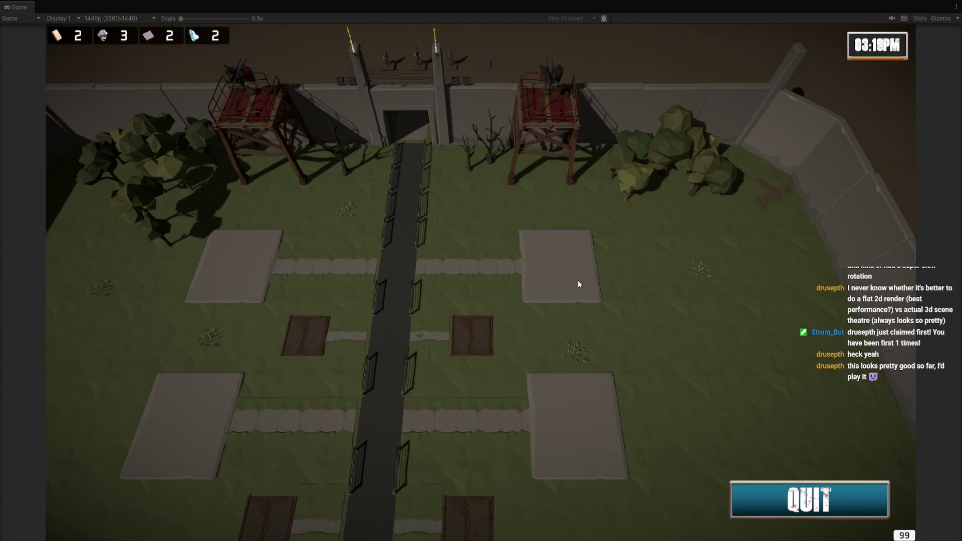
pyautogui.click(578, 284)
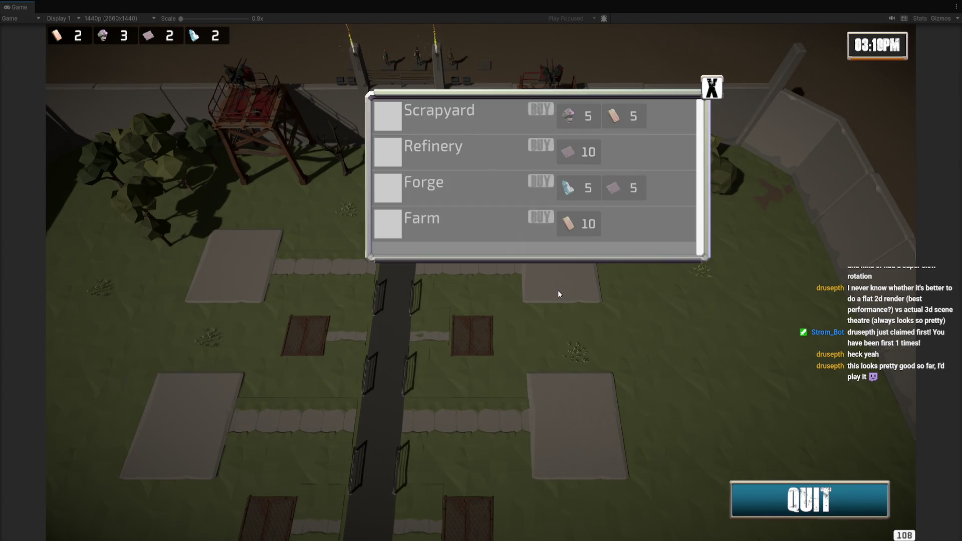
pyautogui.click(599, 409)
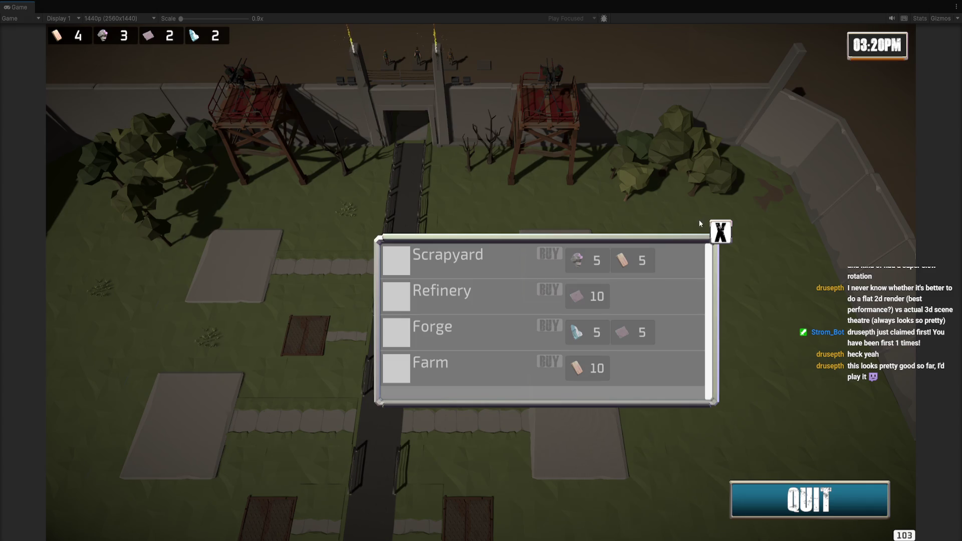
pyautogui.click(721, 231)
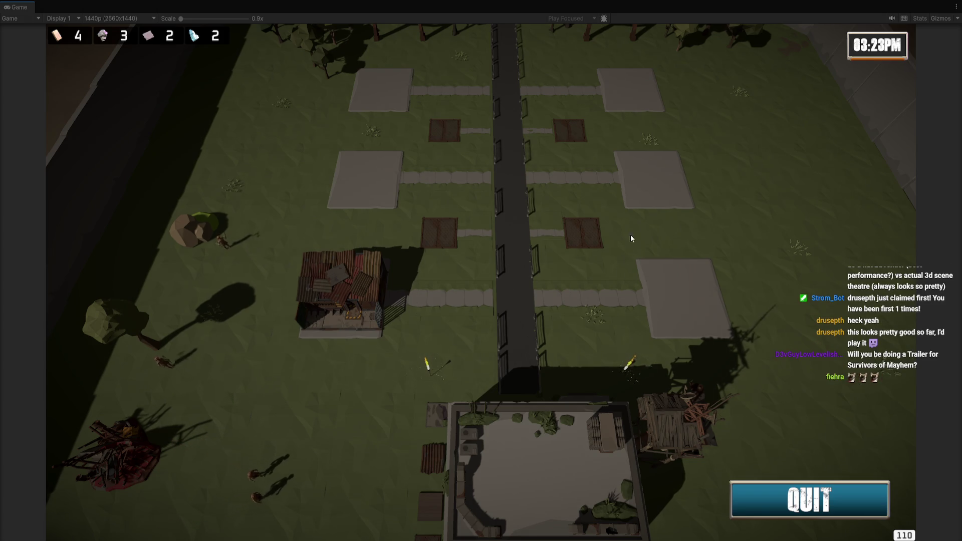
pyautogui.hotkey('ctrl', 'p')
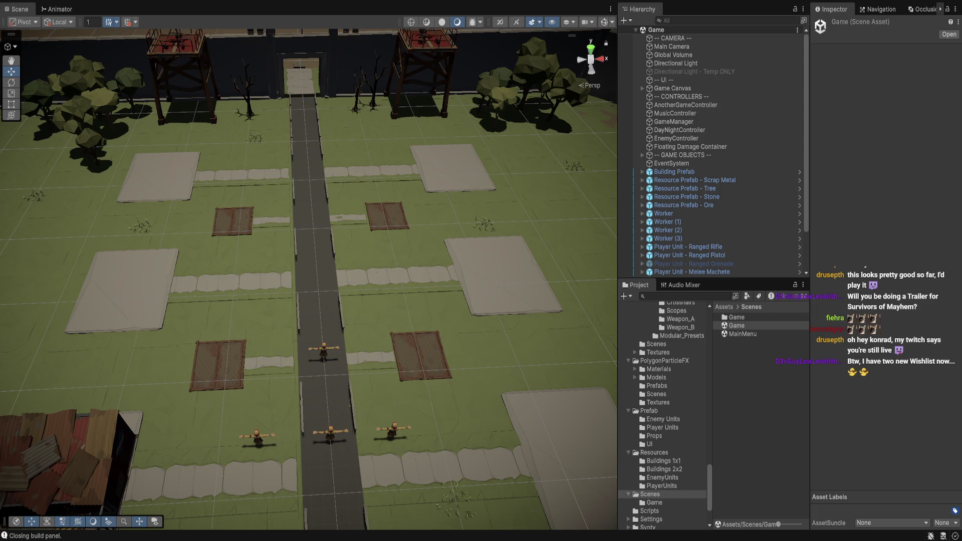
pyautogui.hotkey('alt', 'Tab')
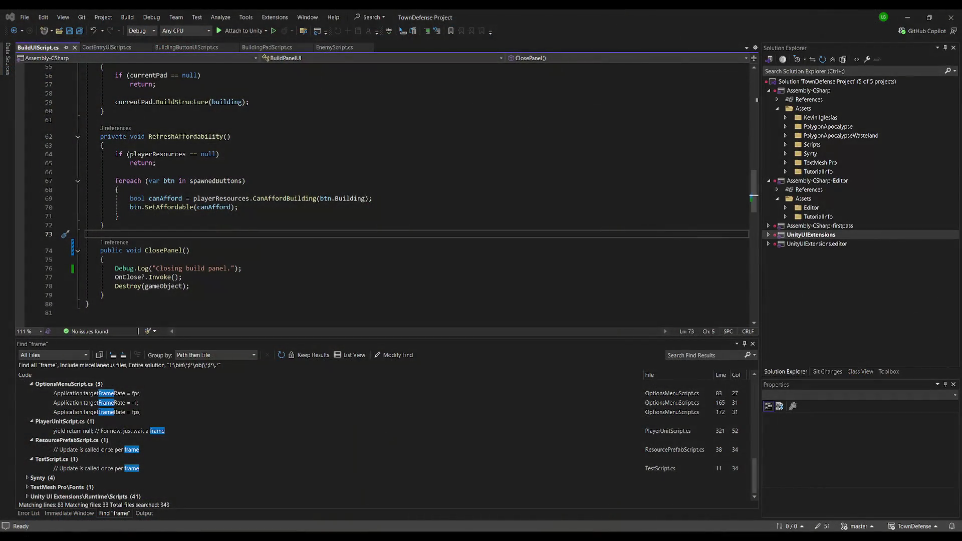
pyautogui.hotkey('alt', 'Tab')
pyautogui.hotkey('alt', 'Tab')
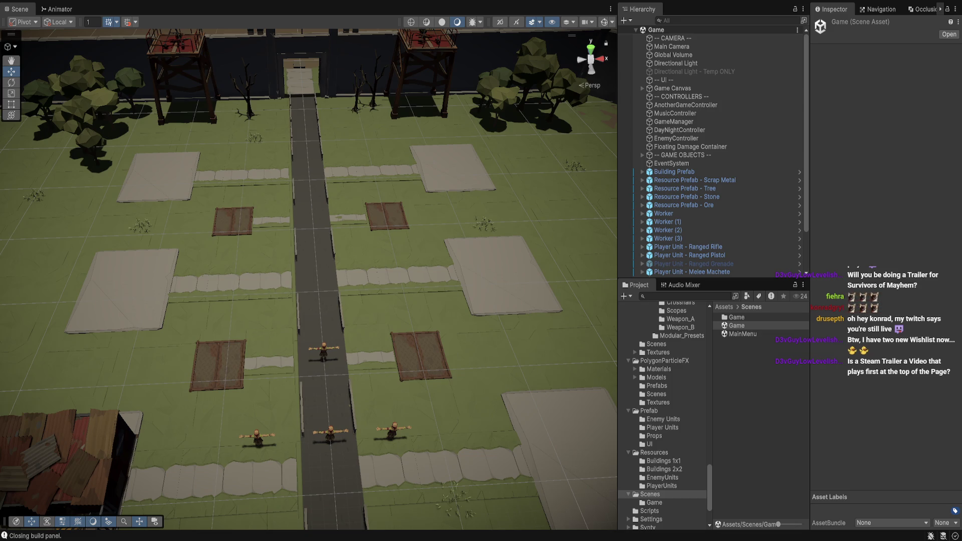
pyautogui.hotkey('alt', 'Tab')
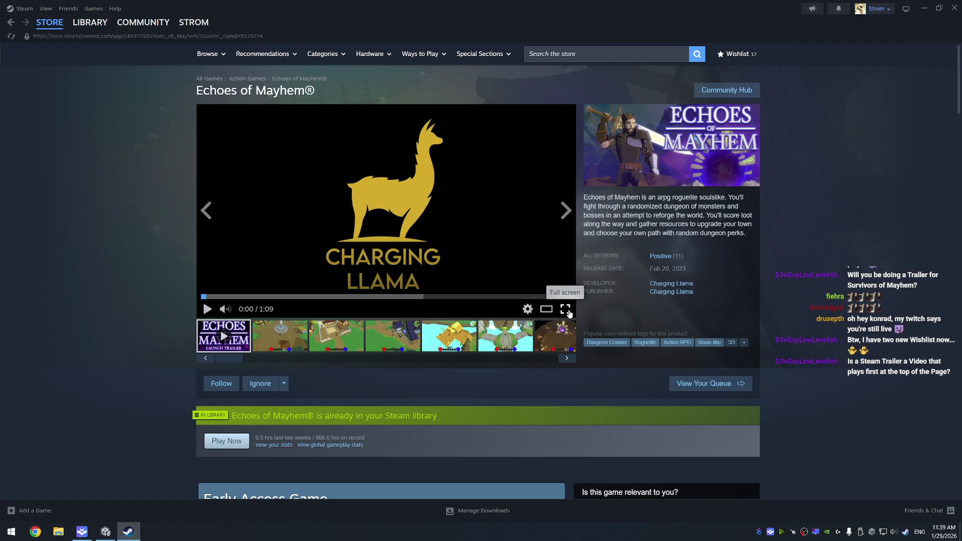
# Play the Echoes of Mayhem launch trailer in full screen.
pyautogui.click(570, 313)
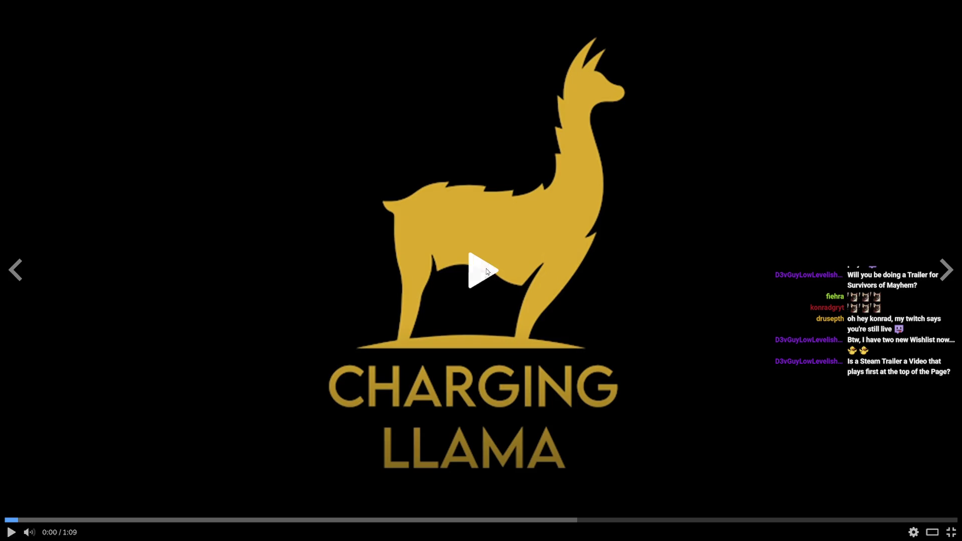
pyautogui.click(486, 271)
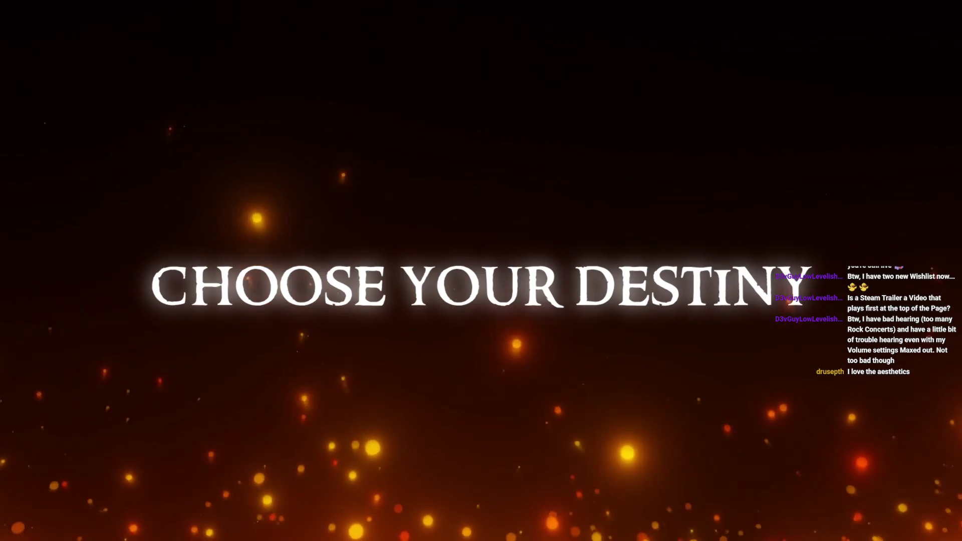
# Watch the Echoes of Mayhem trailer to its 'Early Access Feb 20th' end card, then exit full screen.
pyautogui.press('e')
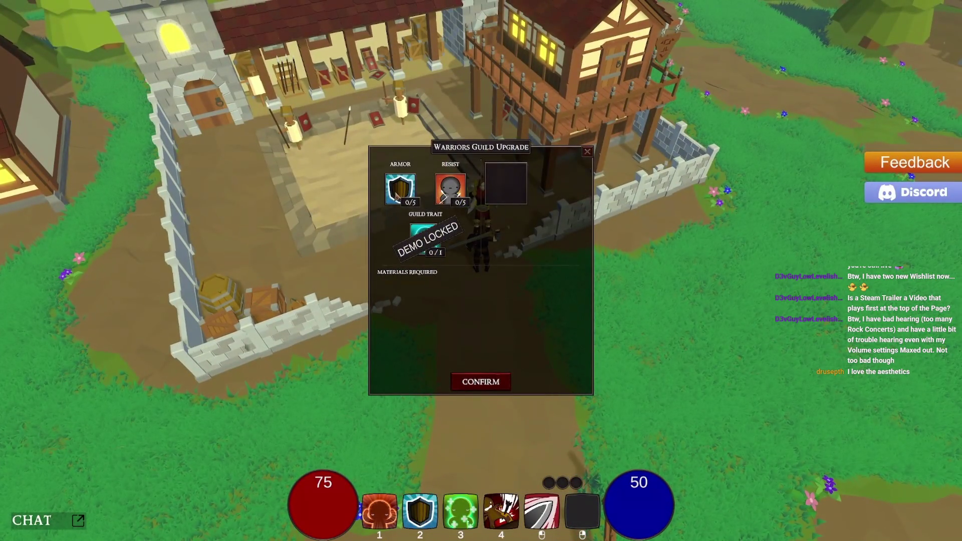
pyautogui.click(397, 195)
pyautogui.click(455, 193)
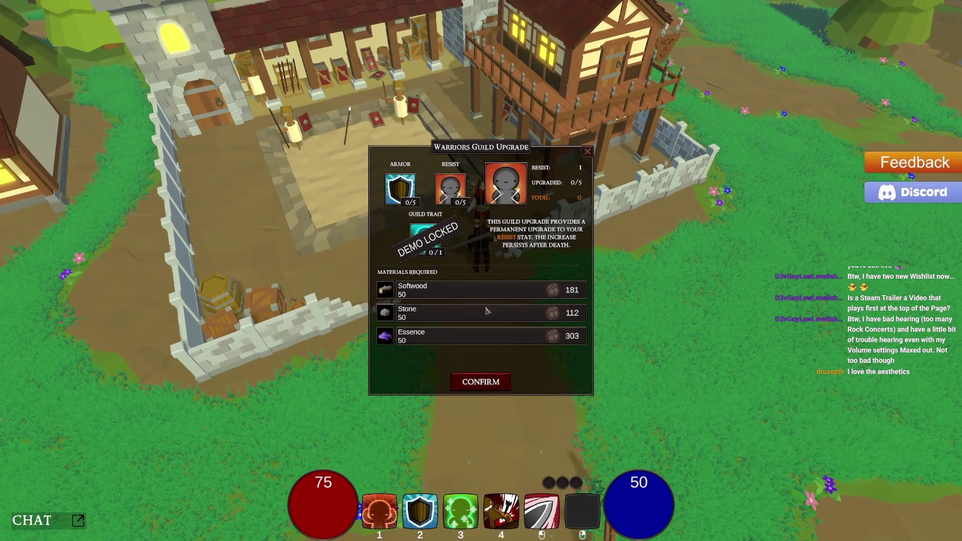
pyautogui.click(482, 382)
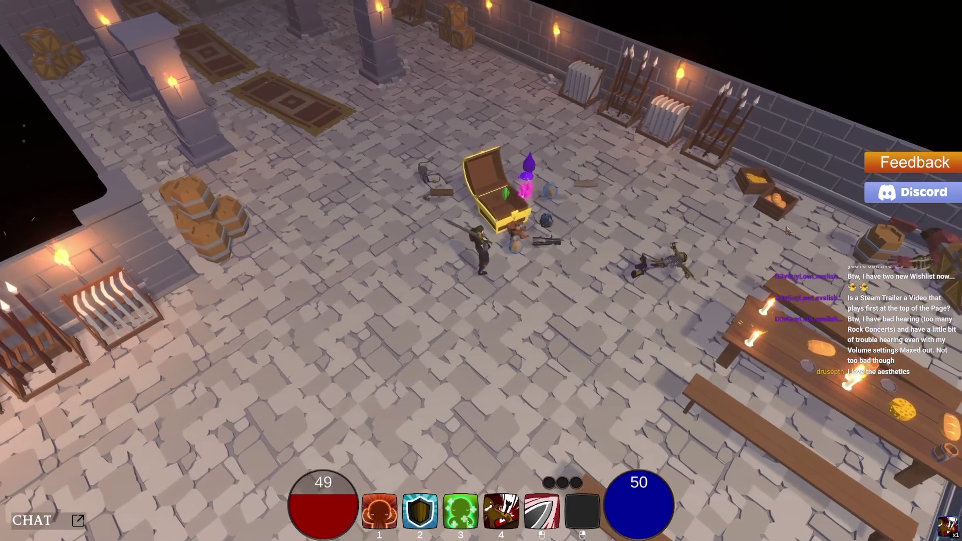
pyautogui.press('w')
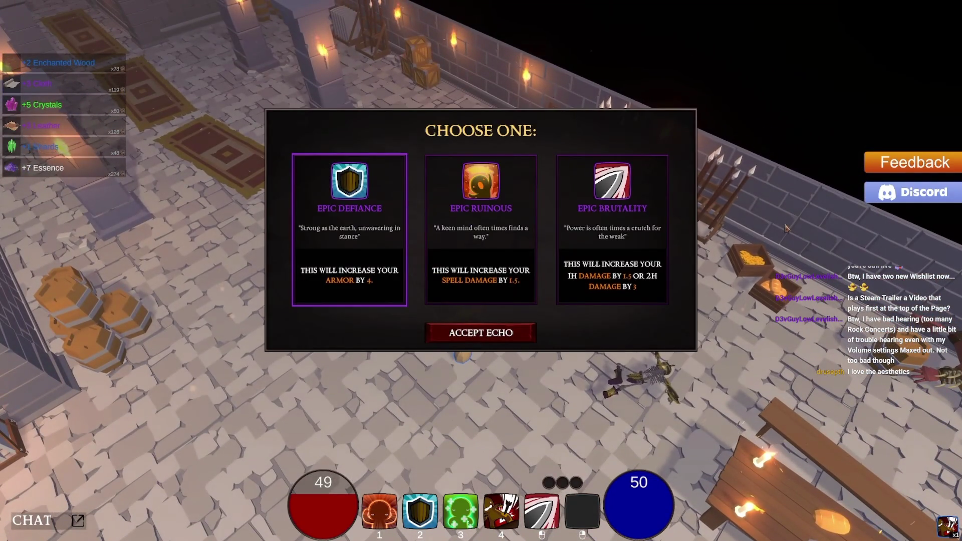
pyautogui.click(607, 267)
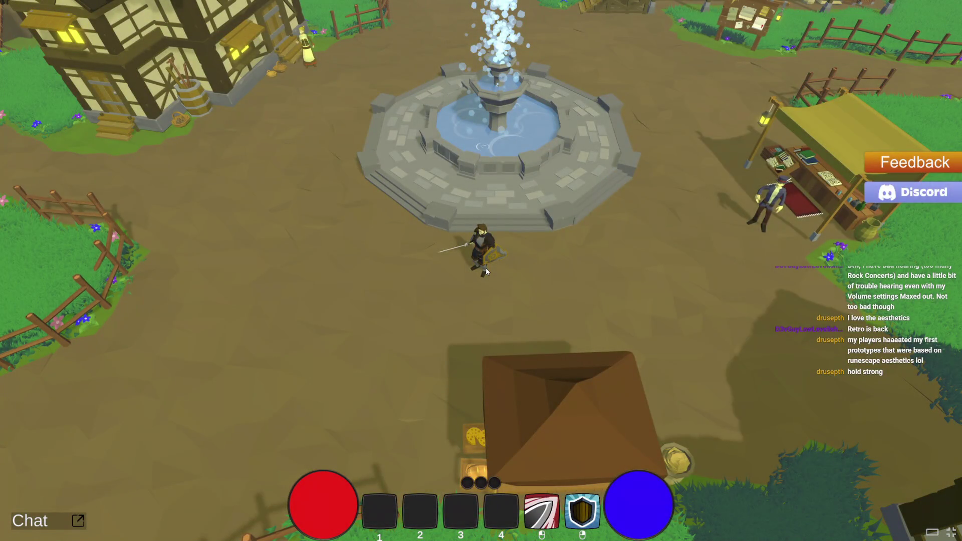
pyautogui.press('Escape')
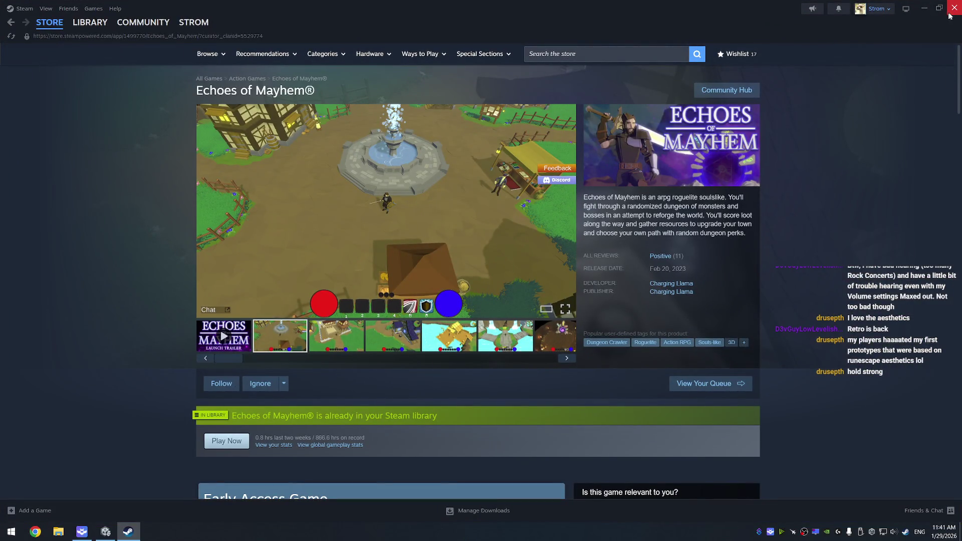
# Go to the Charging Llama developer page from the store page.
pyautogui.click(667, 292)
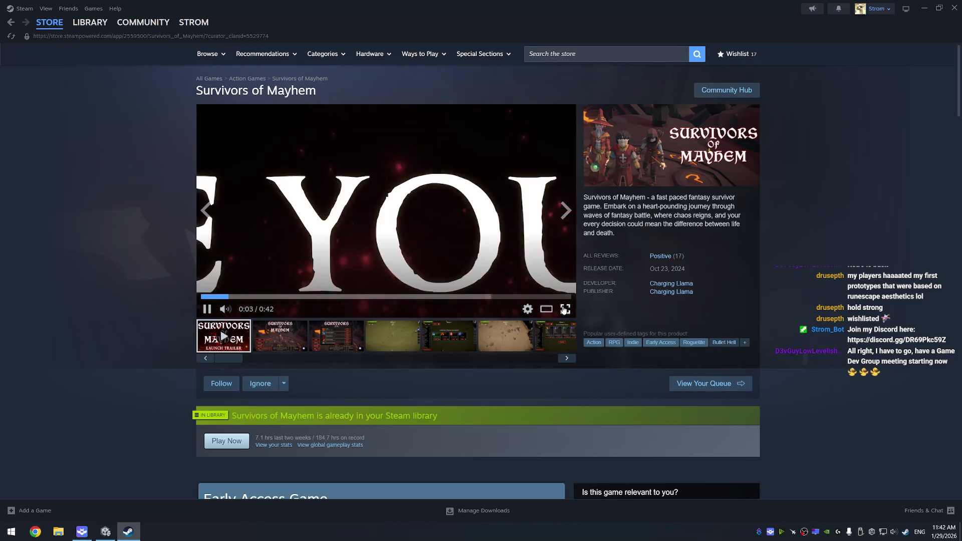
pyautogui.click(565, 308)
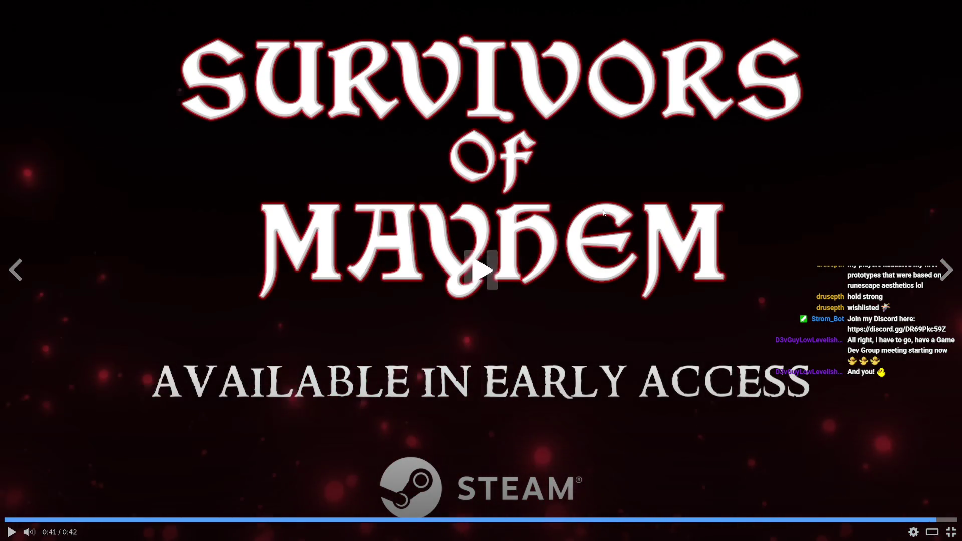
pyautogui.press('Escape')
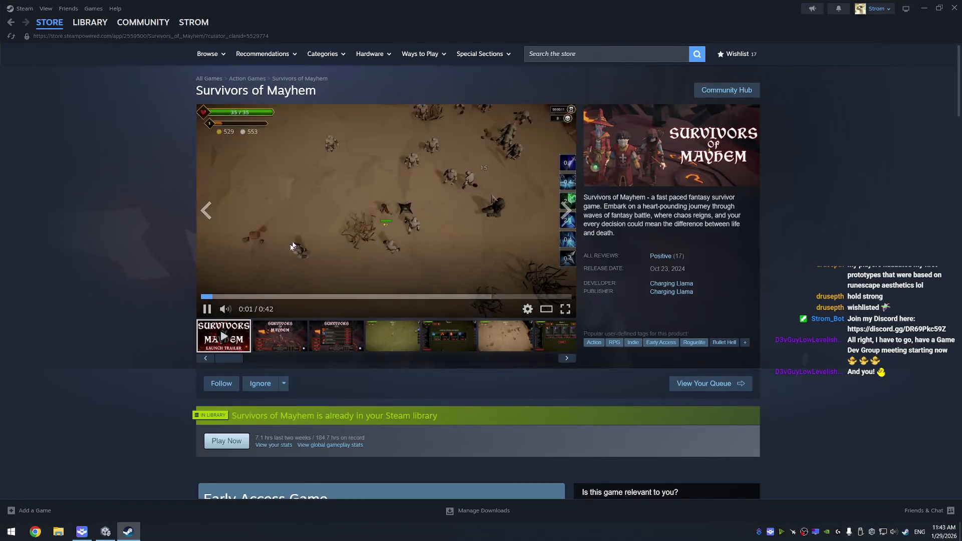
pyautogui.click(207, 310)
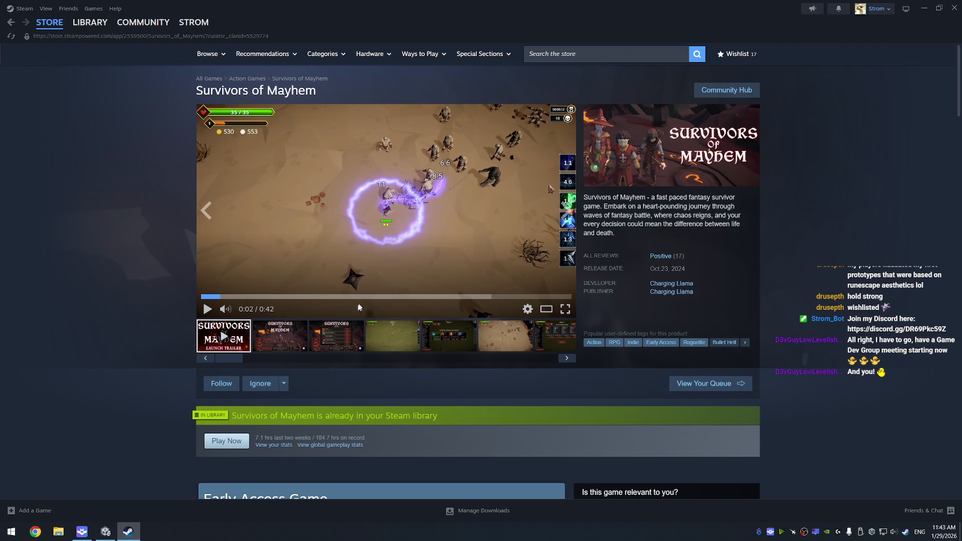
# Browse the Survivors of Mayhem screenshots, ending back on the title menu image.
pyautogui.click(259, 324)
pyautogui.click(341, 335)
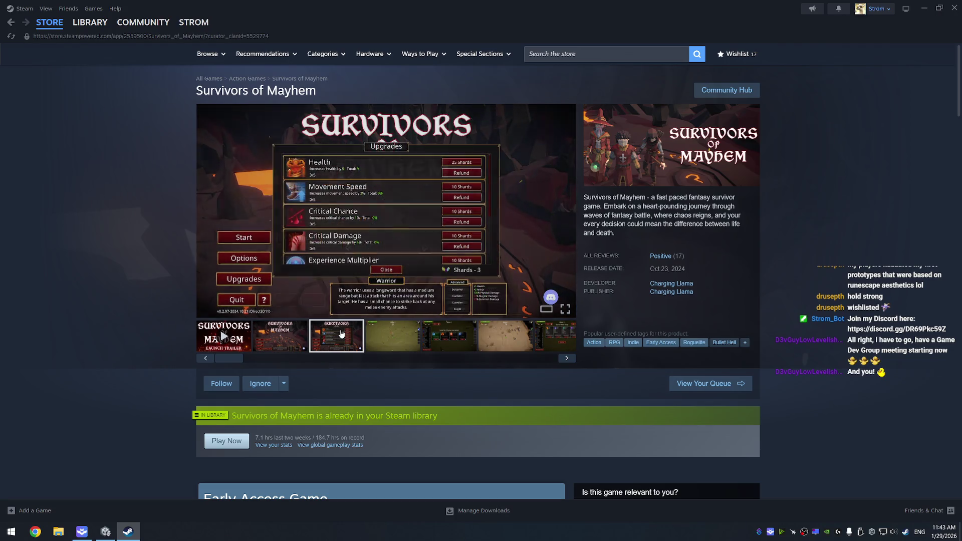
pyautogui.click(401, 332)
pyautogui.click(461, 339)
pyautogui.click(501, 343)
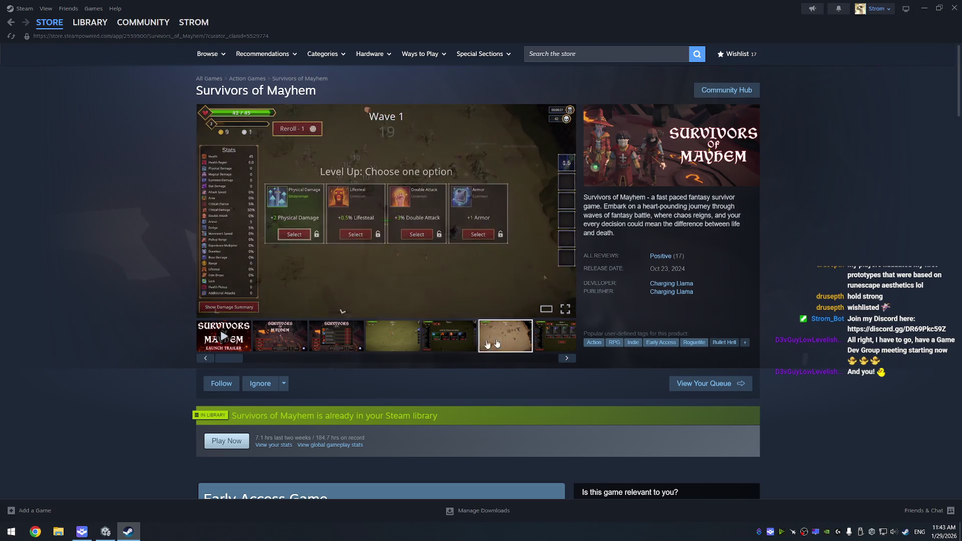
pyautogui.click(267, 341)
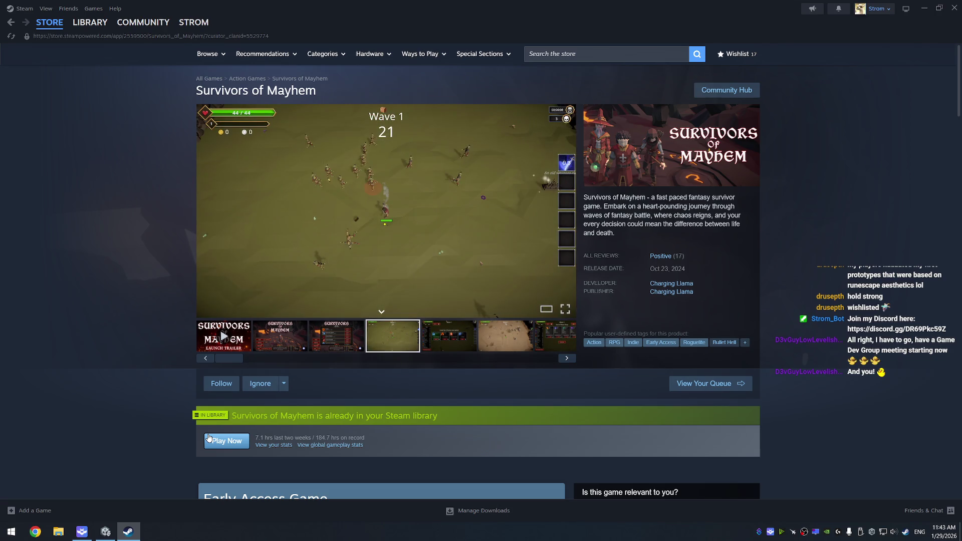
# Try launching Survivors of Mayhem, close Steam, and return to BuildUIScript.cs in Visual Studio.
pyautogui.click(209, 438)
pyautogui.click(954, 8)
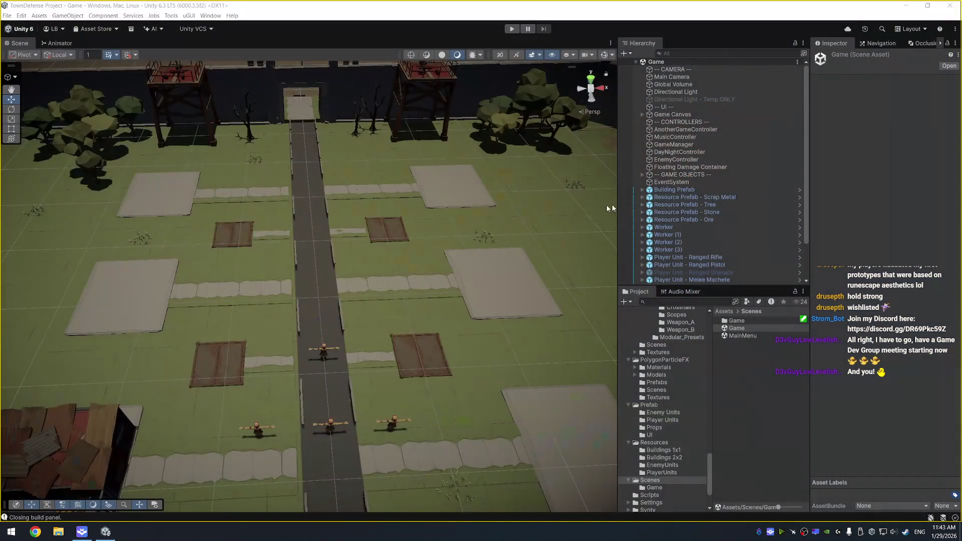
pyautogui.scroll(2, 476, 235)
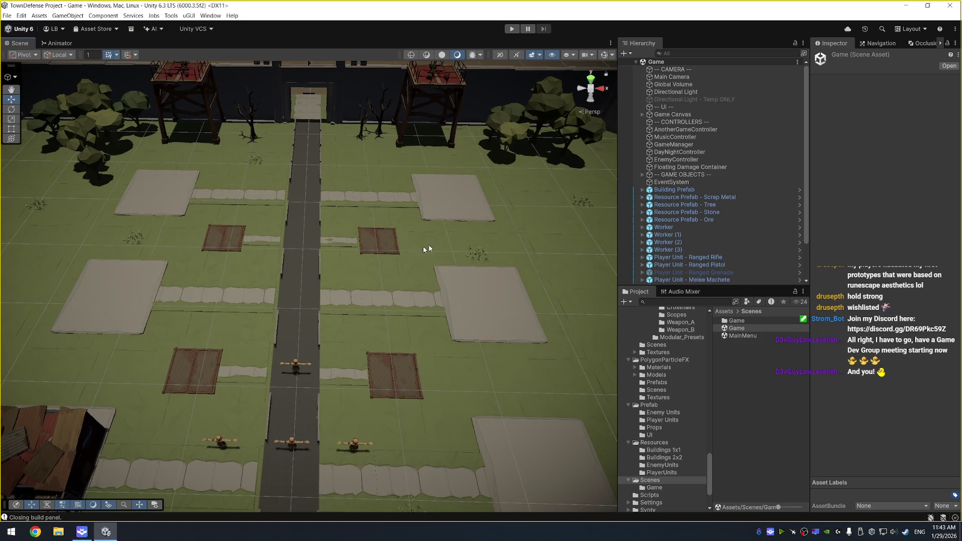
pyautogui.scroll(3, 430, 252)
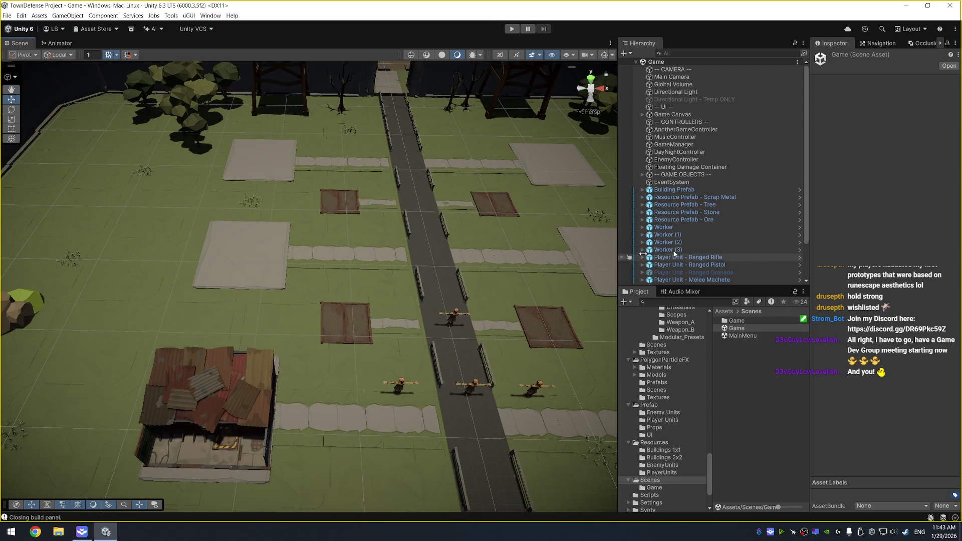
pyautogui.hotkey('alt', 'Tab')
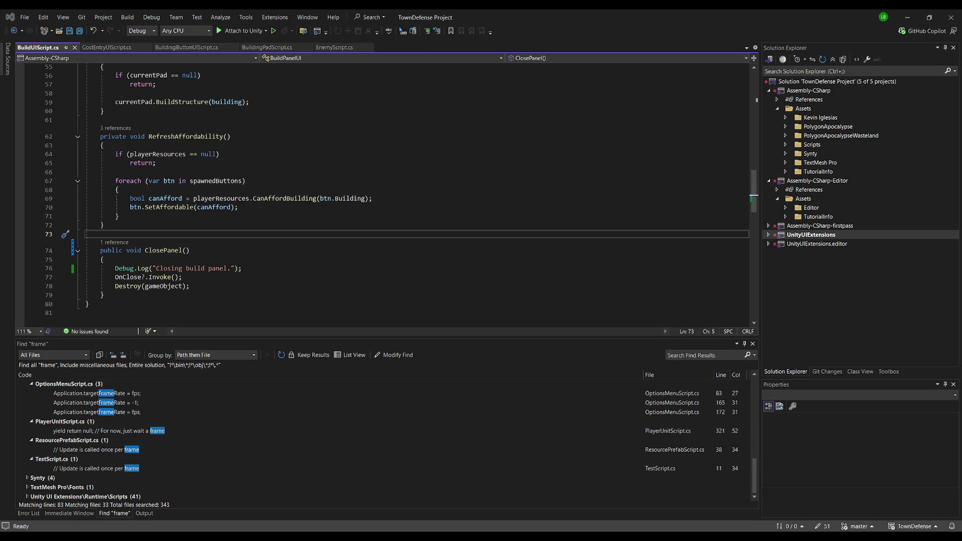